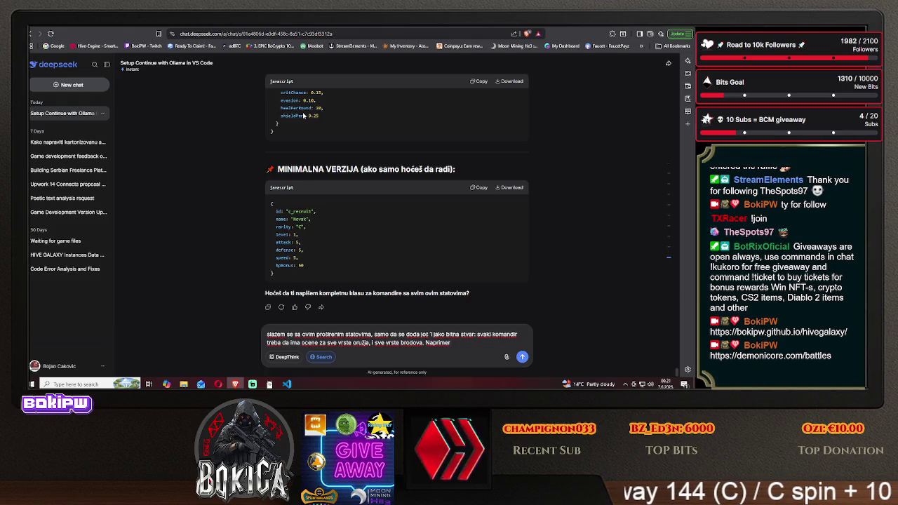
# Add the hero icon example with scout rated S (superior) and fighter, dropping the stray bracket.
pyautogui.write(' na')
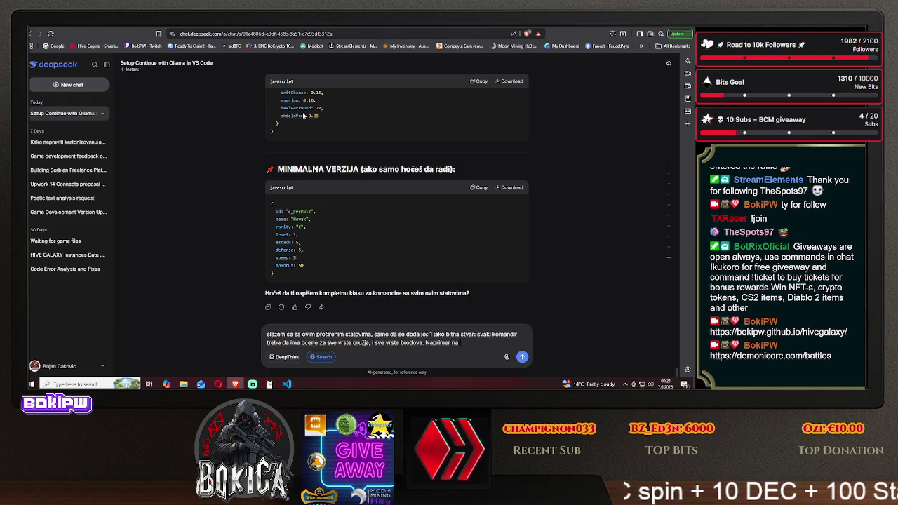
pyautogui.write(' heroju imaju ikonic')
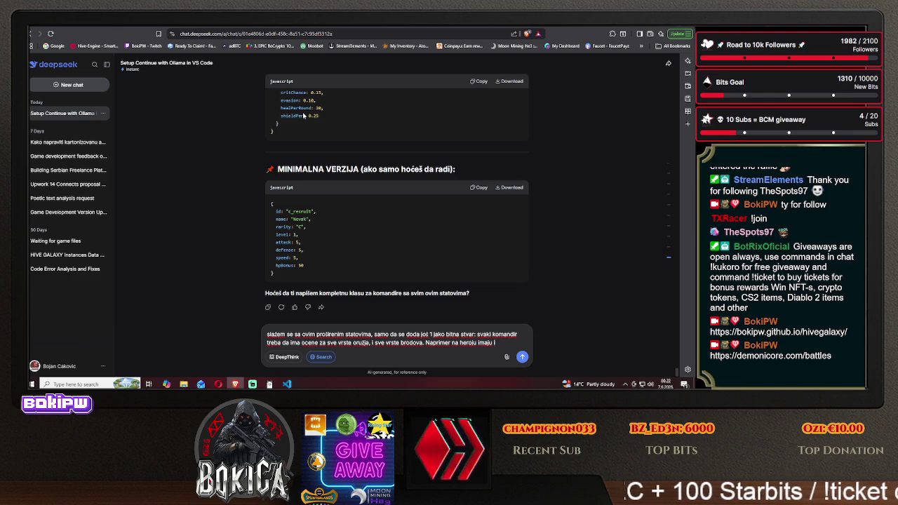
pyautogui.write('e')
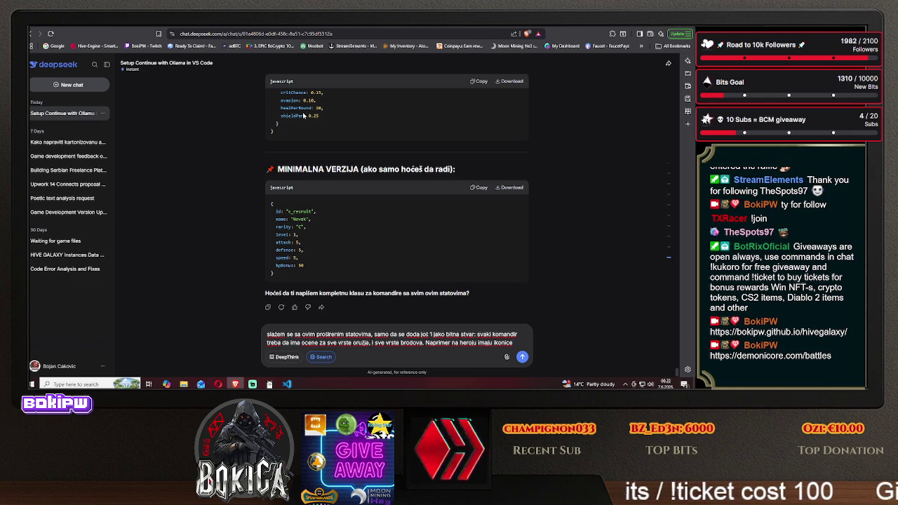
pyautogui.write(' scout')
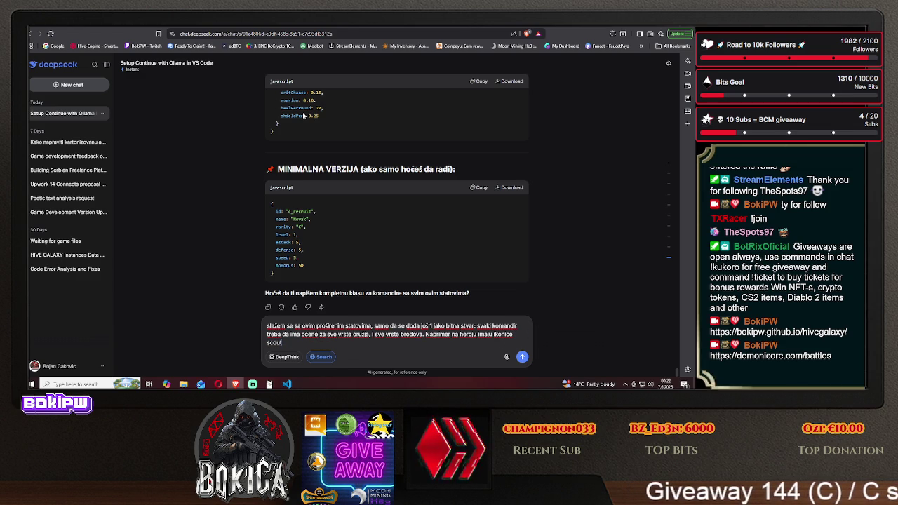
pyautogui.write(' ocena')
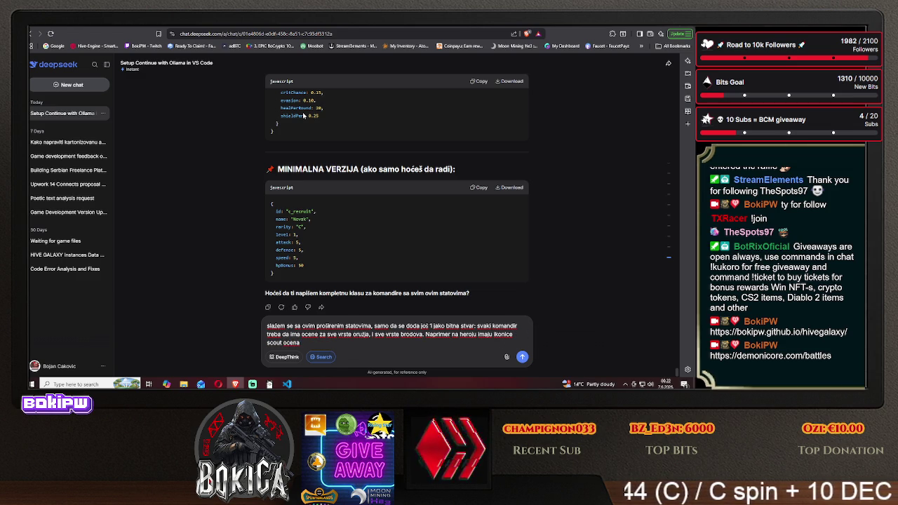
pyautogui.write(' S (')
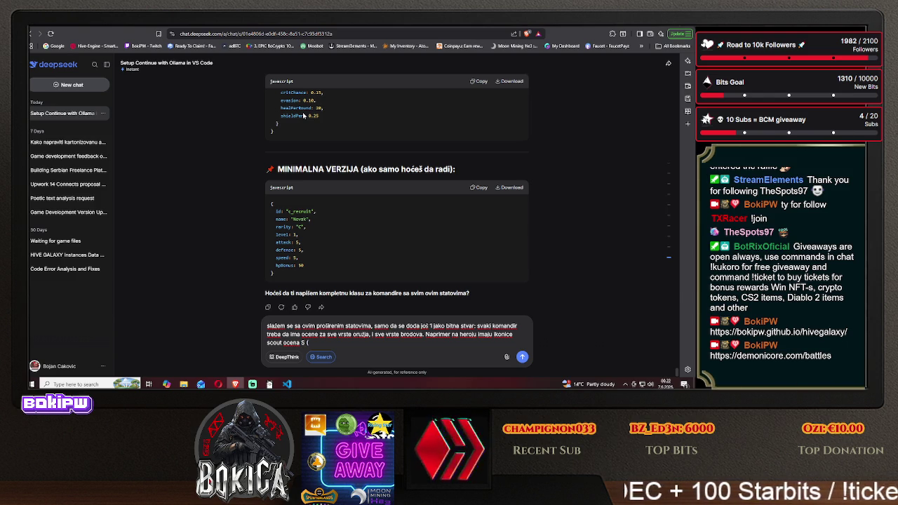
pyautogui.write('superior')
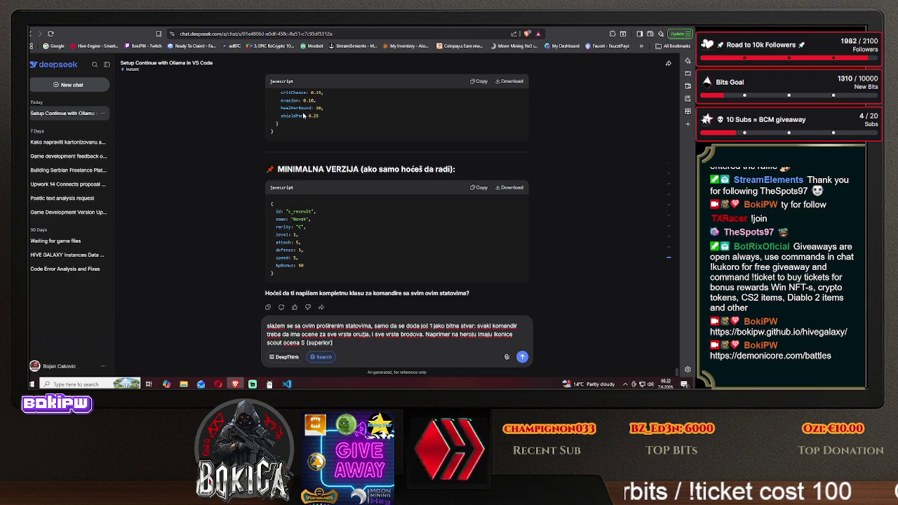
pyautogui.write('),')
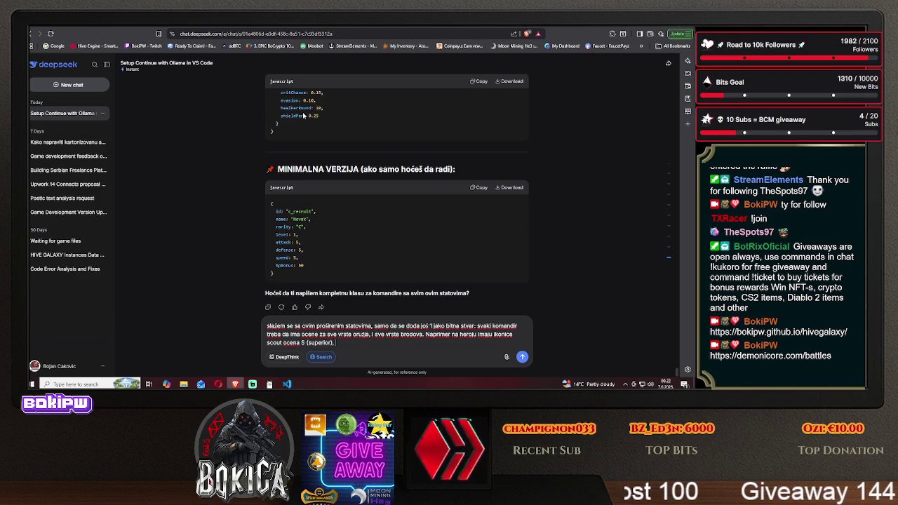
pyautogui.write(' fighter (')
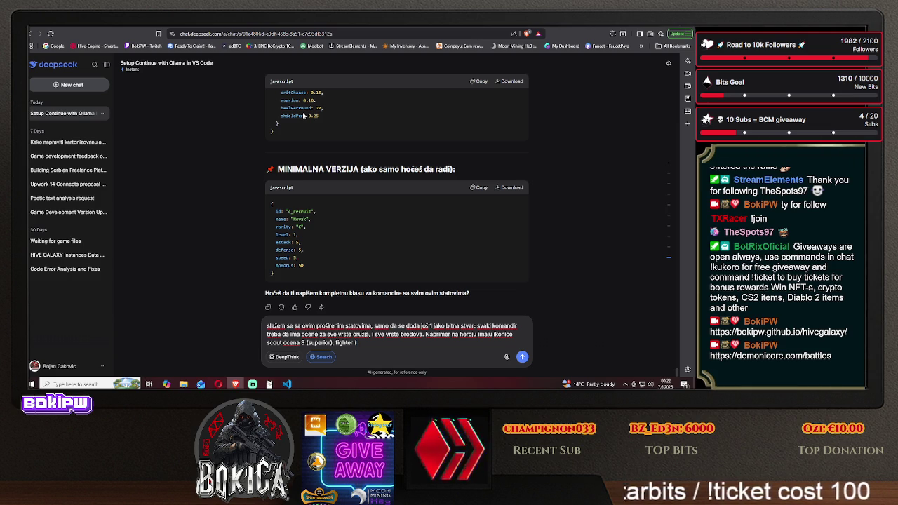
pyautogui.press('BackSpace')
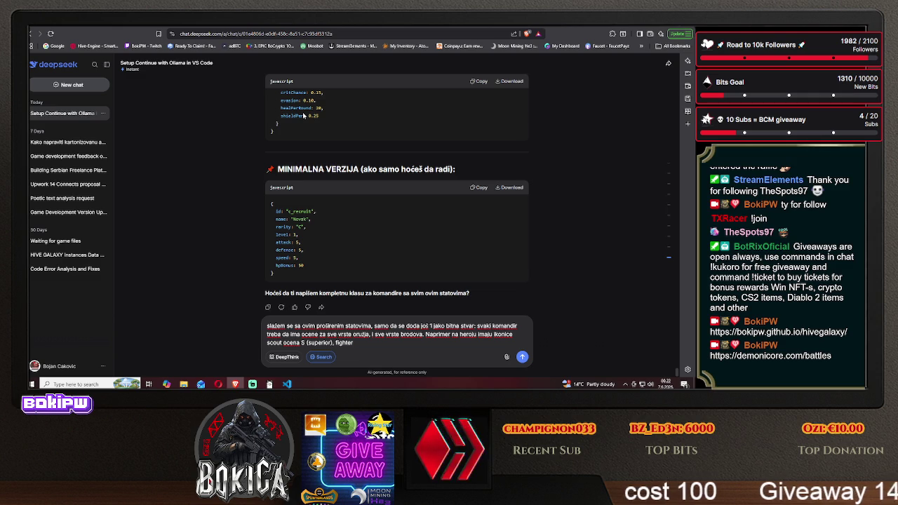
# Replace the letter-grade example so the scout text ends at 'scout ocena od'.
pyautogui.write(' F')
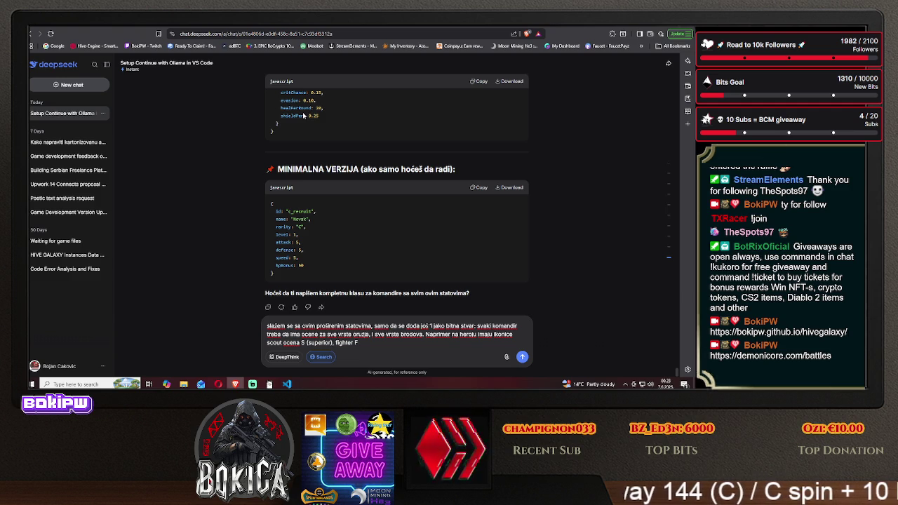
pyautogui.press('BackSpace')
pyautogui.press('BackSpace')
pyautogui.press('BackSpace')
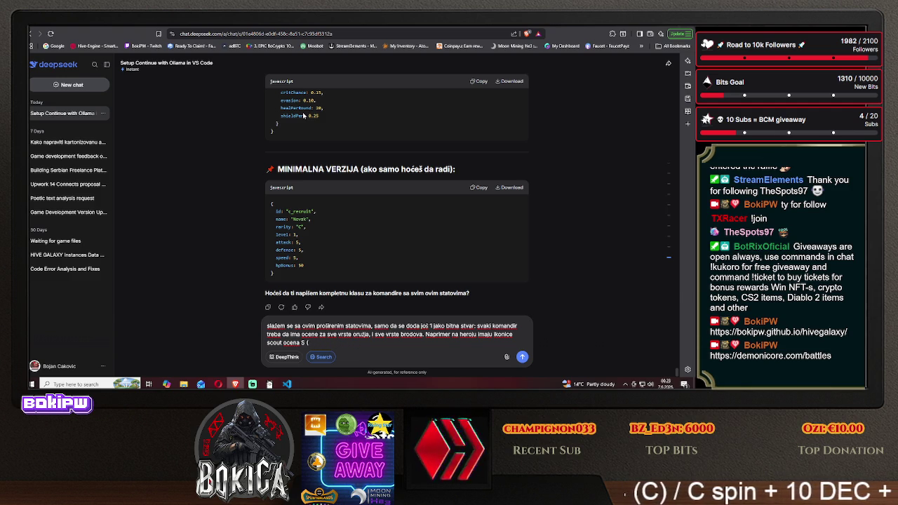
pyautogui.write('dod')
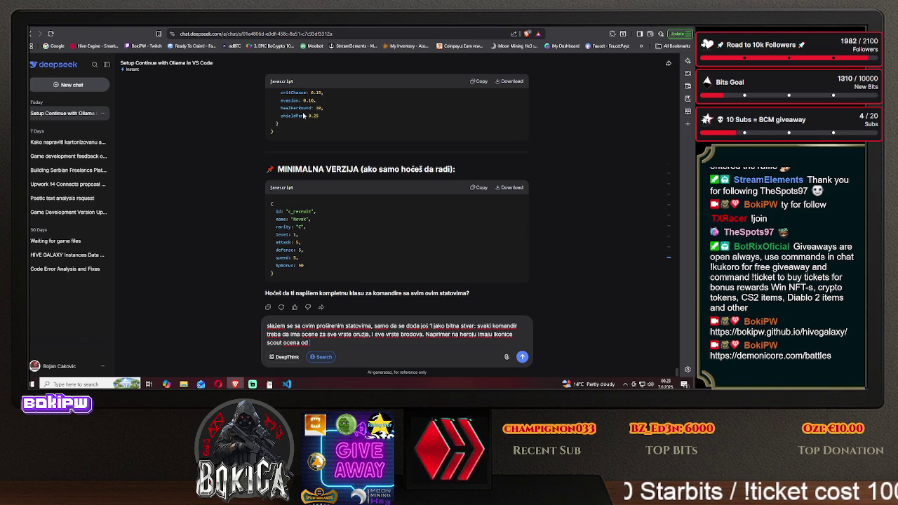
# Extend the example: scout rated 1 do 10, letter S for lvl 10 - superior, other ships A–D.
pyautogui.write('1 do 10')
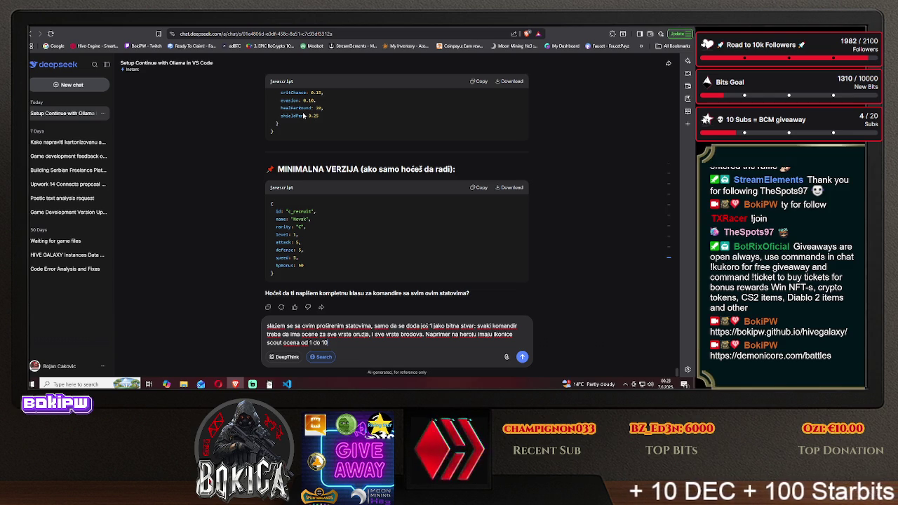
pyautogui.write(', pa')
pyautogui.write(' nap')
pyautogui.write('imer')
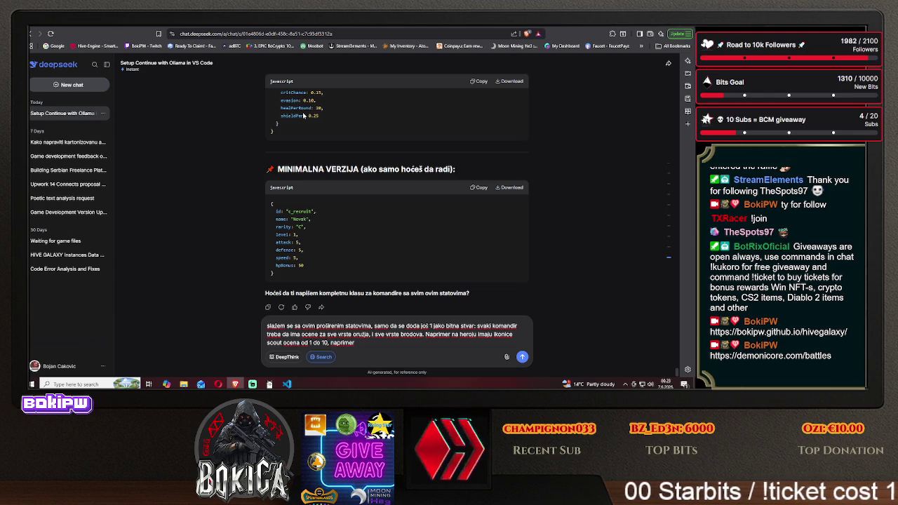
pyautogui.write(' da budslobo')
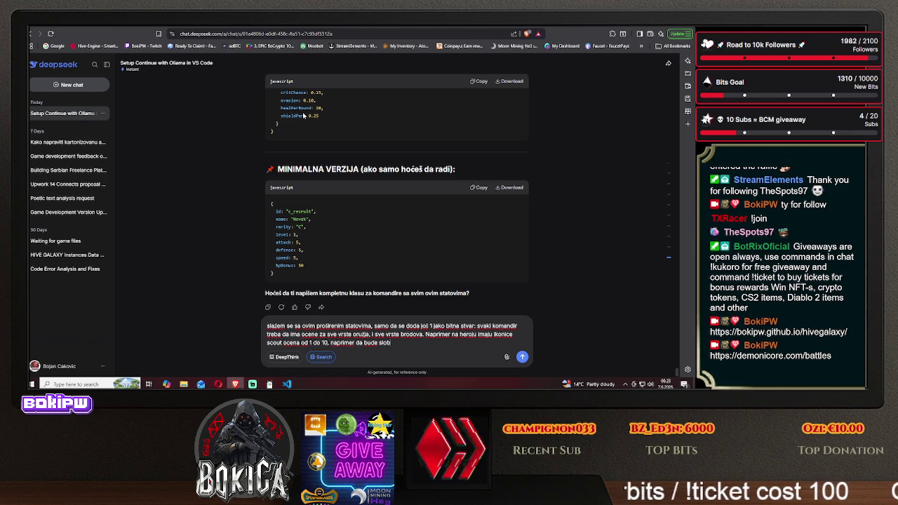
pyautogui.press('BackSpace')
pyautogui.press('BackSpace')
pyautogui.write('vo ')
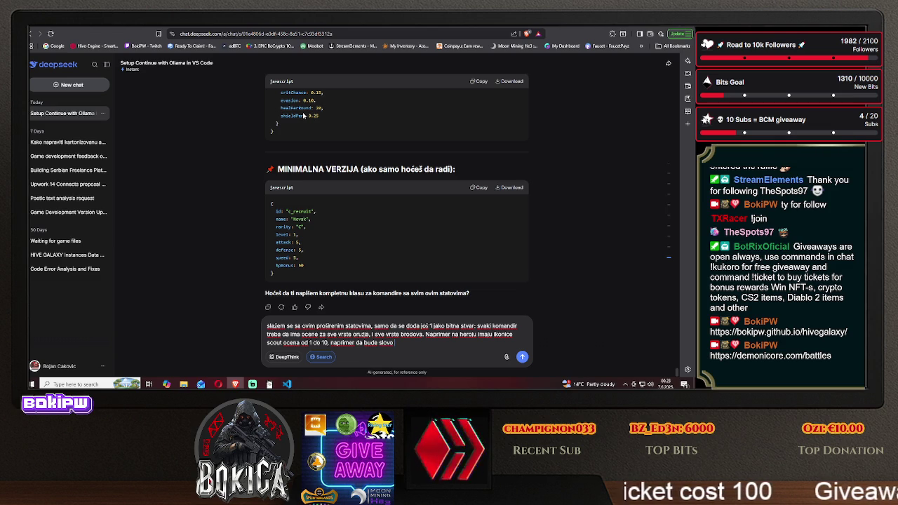
pyautogui.write('S kao (')
pyautogui.press('BackSpace')
pyautogui.press('BackSpace')
pyautogui.press('BackSpace')
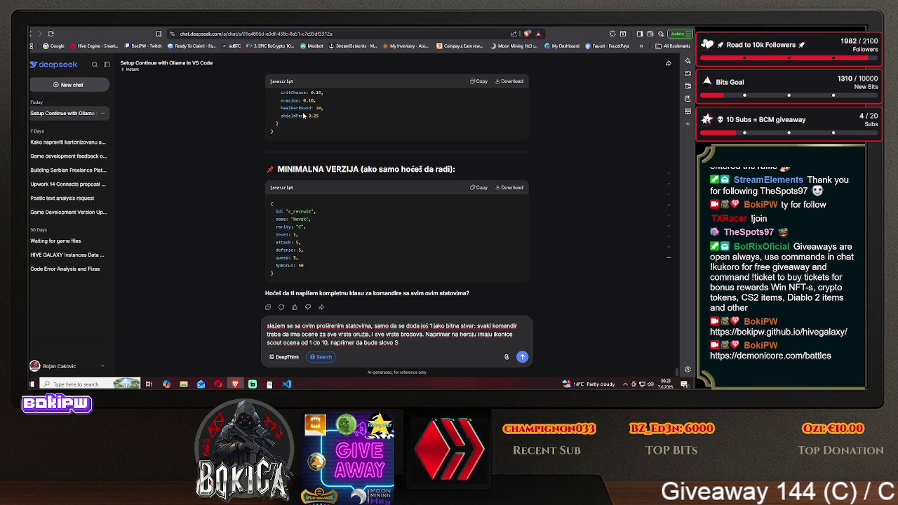
pyautogui.write('(lvl 10)')
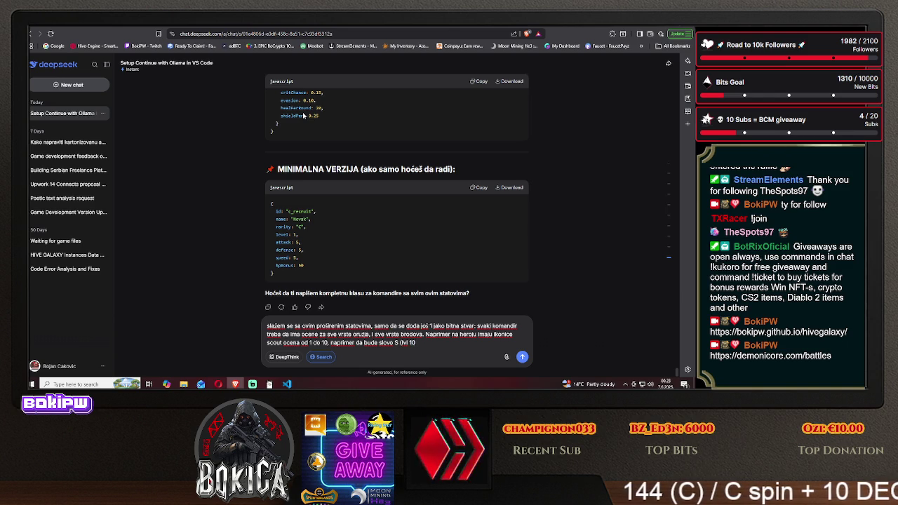
pyautogui.press('BackSpace')
pyautogui.write('-')
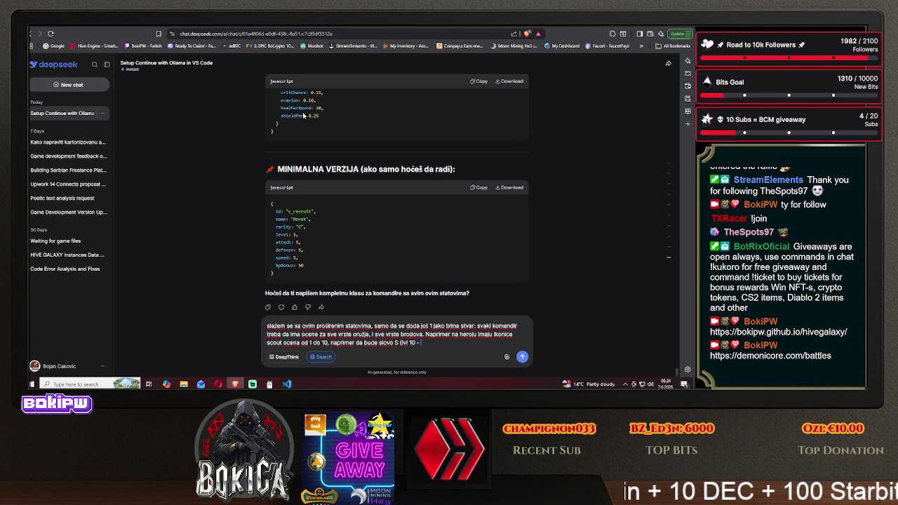
pyautogui.write(' superior')
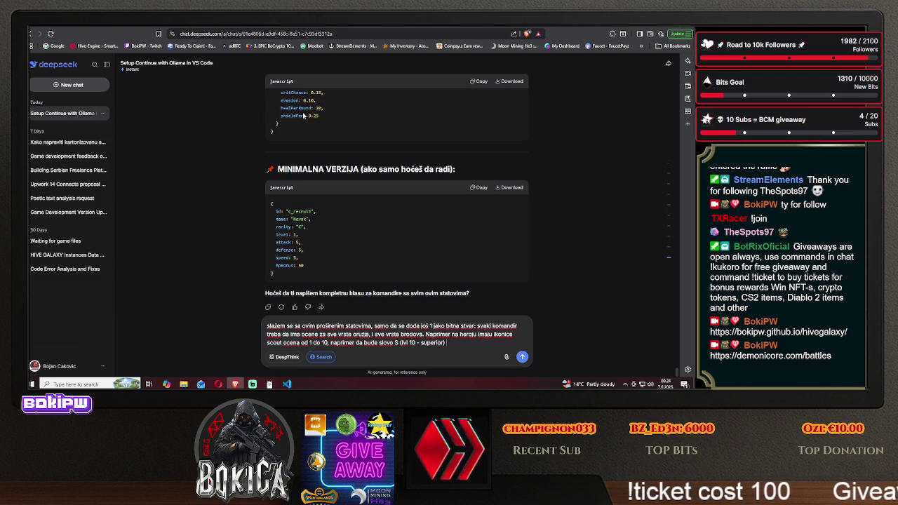
pyautogui.write('a ov')
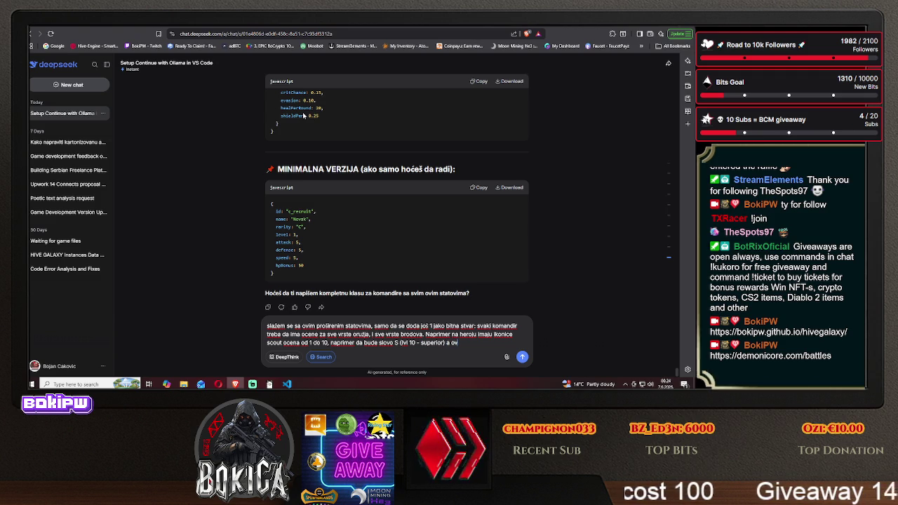
pyautogui.write('e osta')
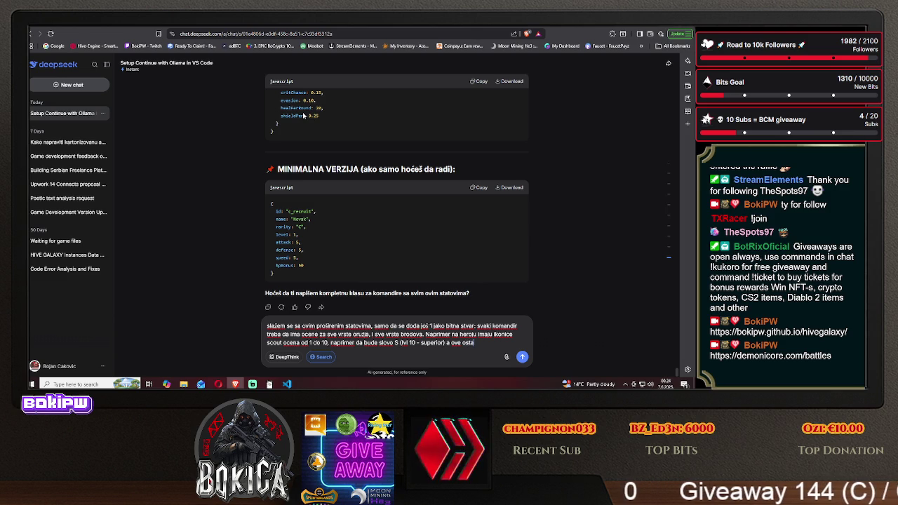
pyautogui.write('le brodove ocena a')
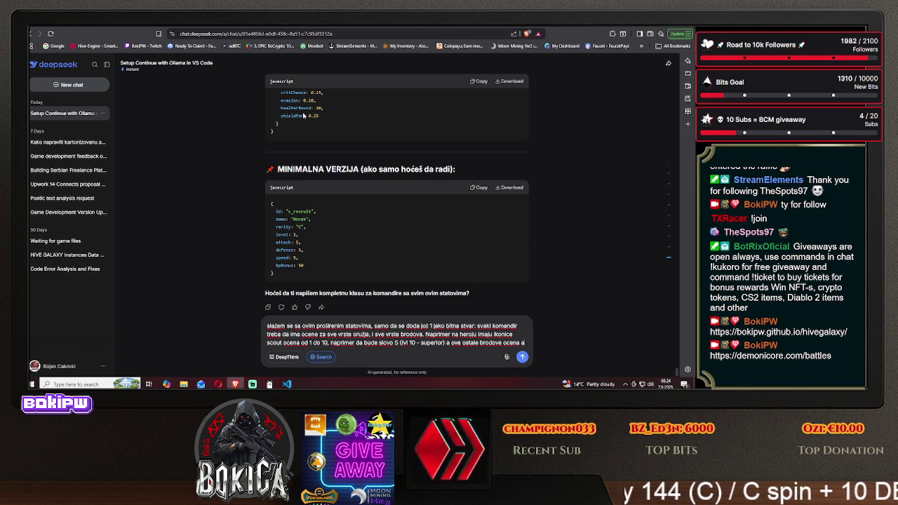
pyautogui.write(' A B C')
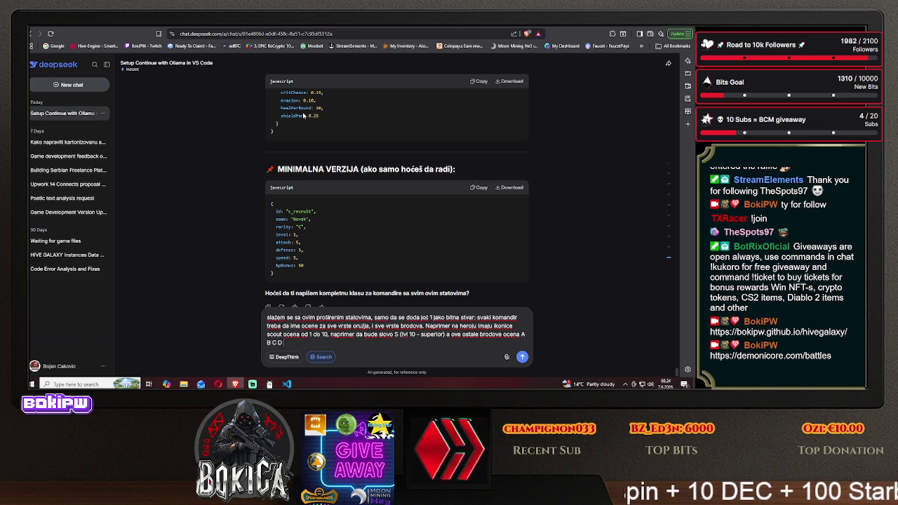
pyautogui.write(' D')
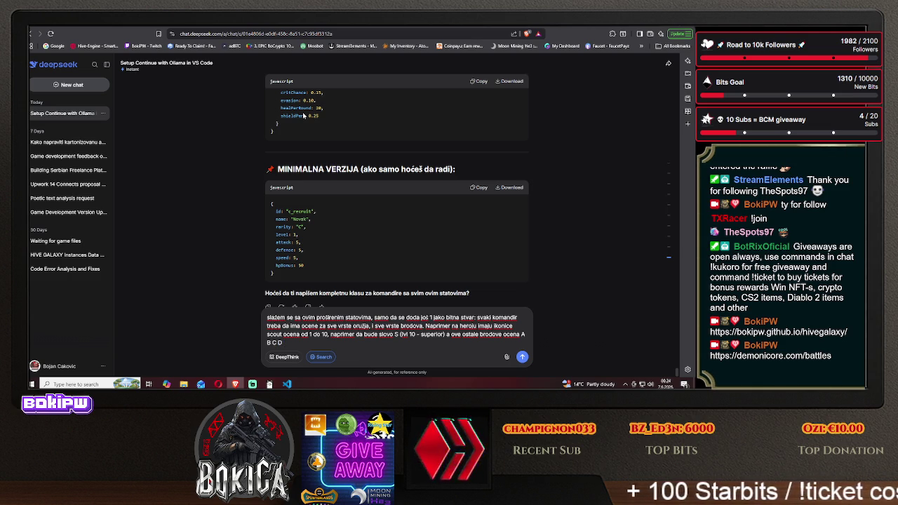
pyautogui.write(', isto tako')
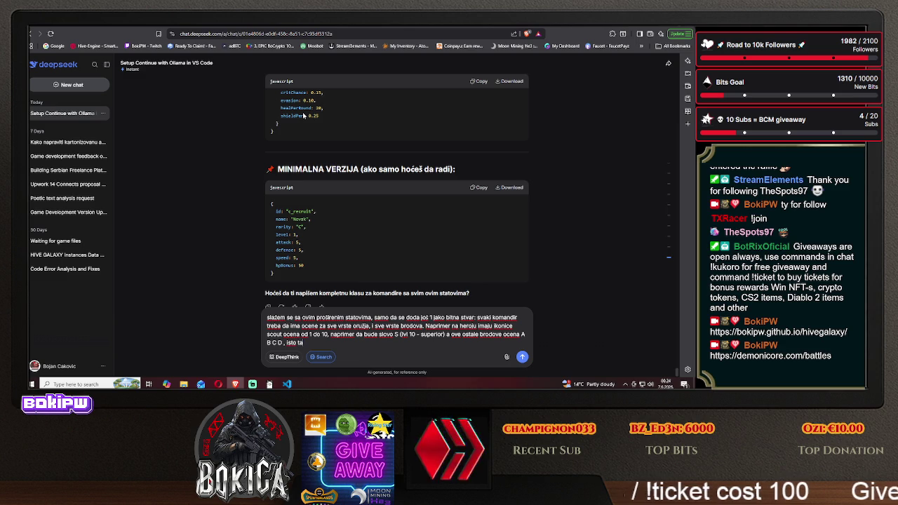
pyautogui.write(' ikonice 4 vrste or')
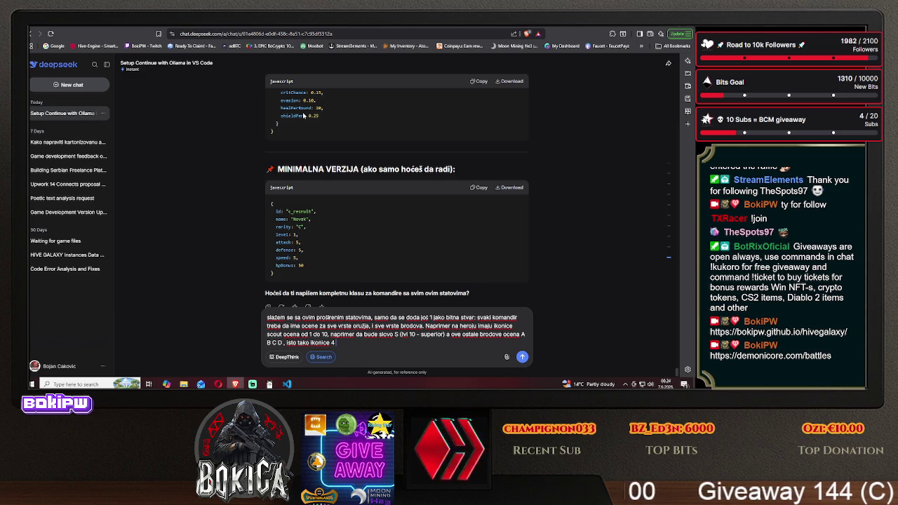
pyautogui.write('užja,')
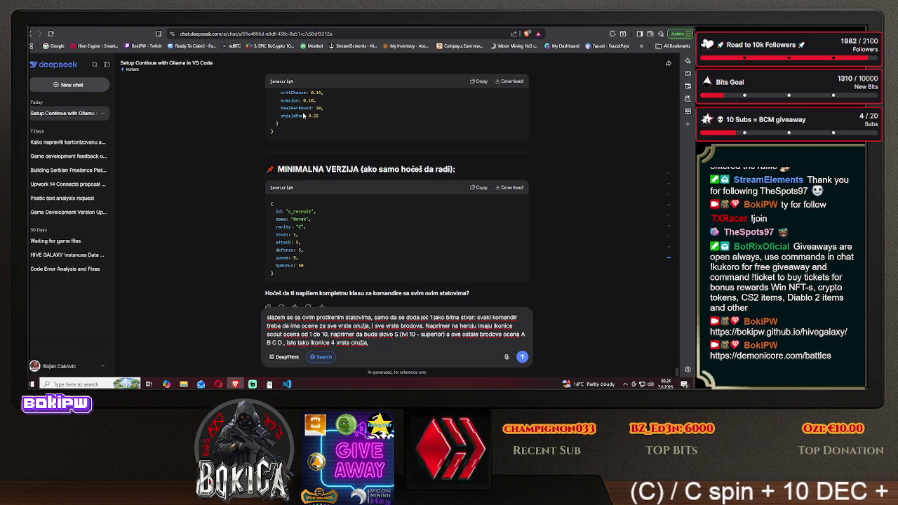
pyautogui.write(' isto ocena')
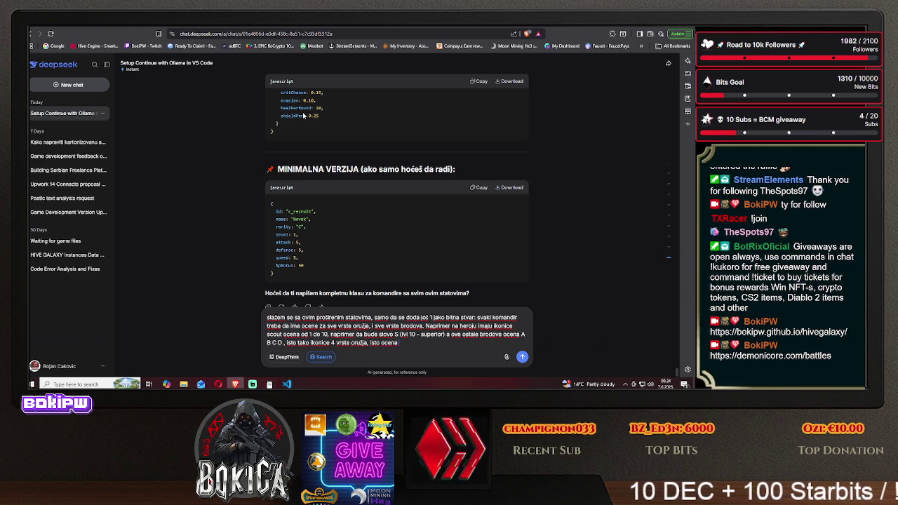
pyautogui.write(' od 1-10 samo ozna')
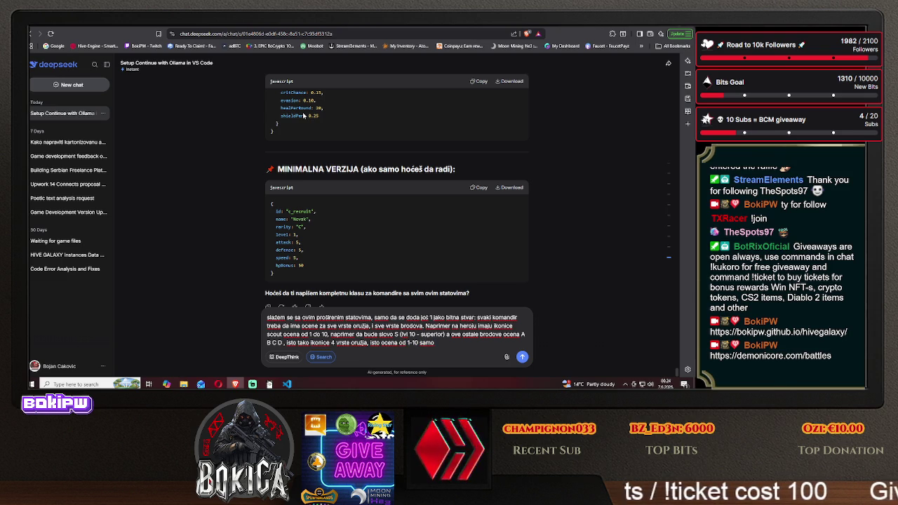
pyautogui.write('ke')
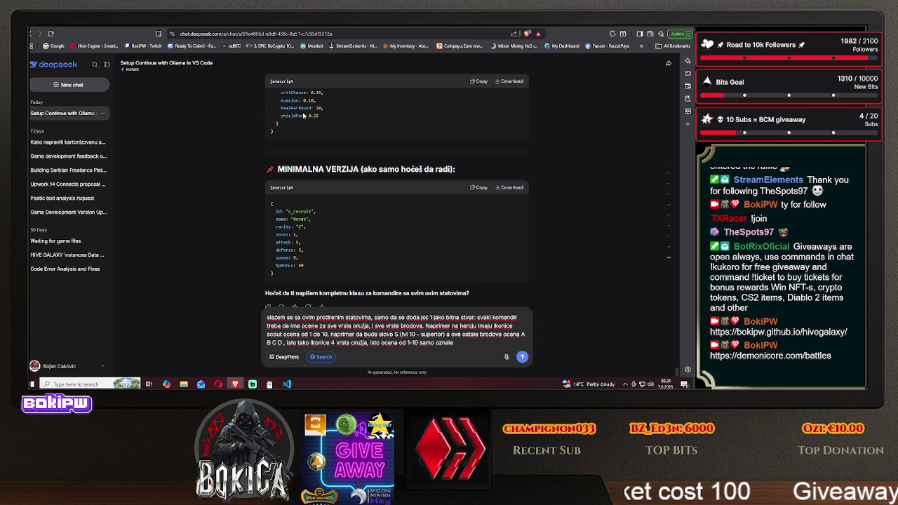
pyautogui.write('na slov')
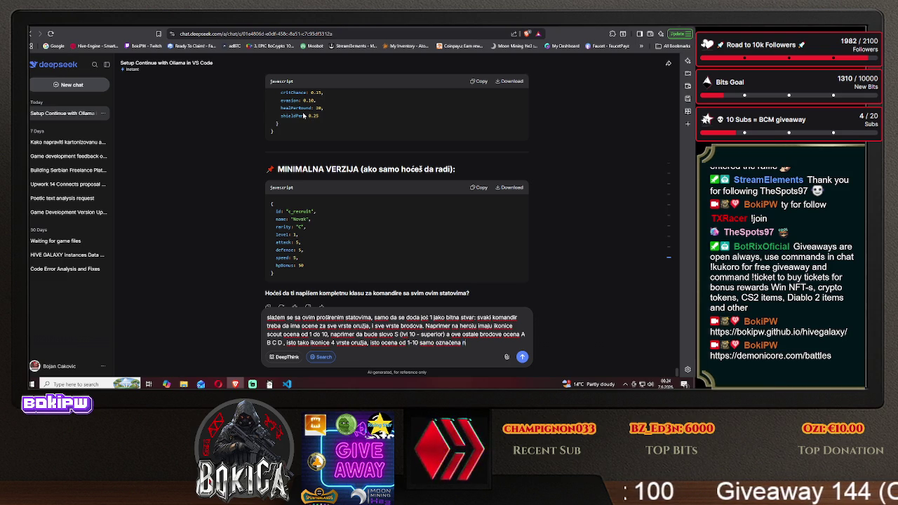
pyautogui.write('ima')
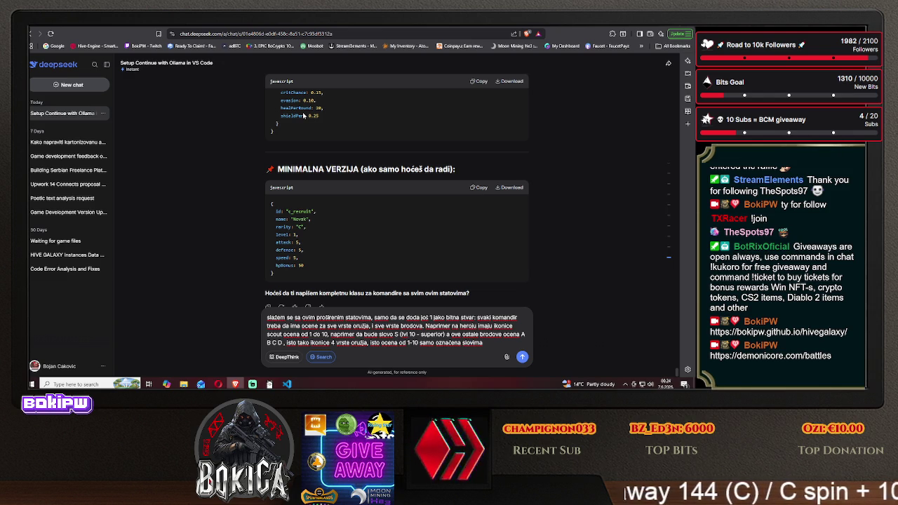
pyautogui.write('.')
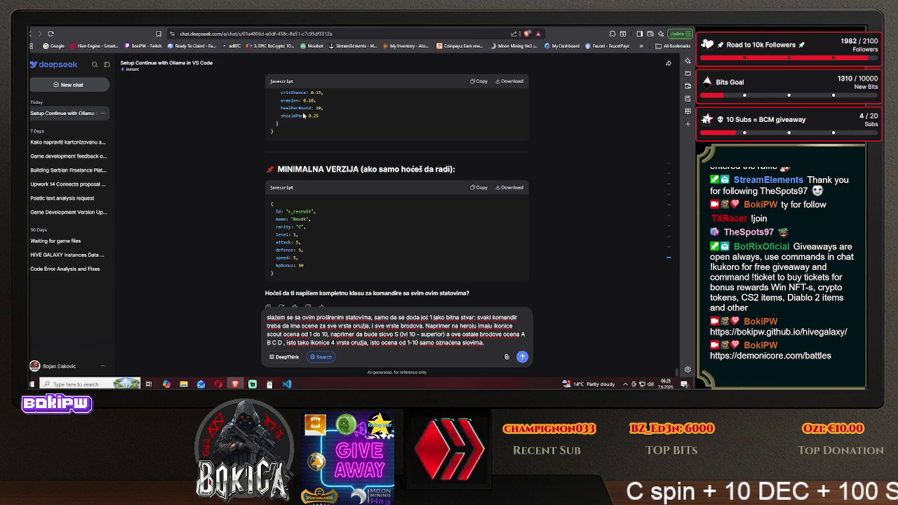
pyautogui.write('Recimo C')
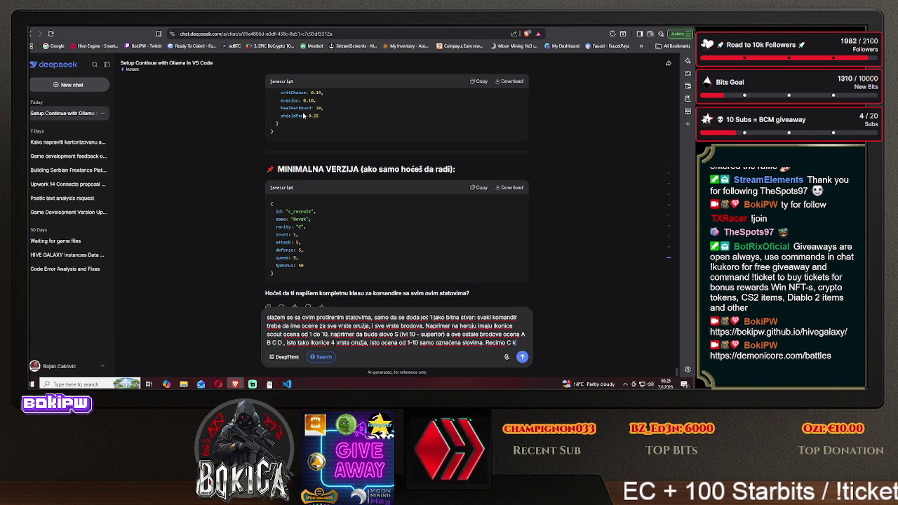
pyautogui.write(' komandir')
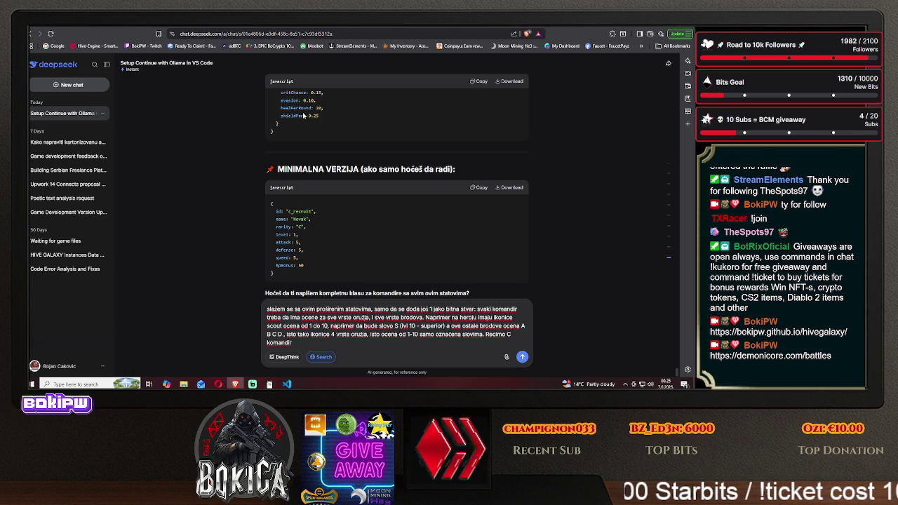
pyautogui.write('dobar s')
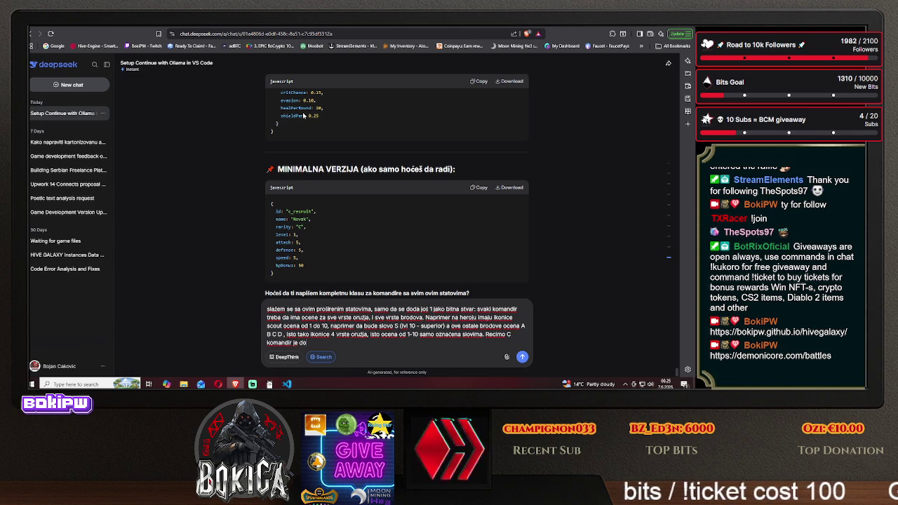
# Finish the commander ratings request, noting better heroes get better grades, and send it to DeepSeek.
pyautogui.write('brodom i 1 vrsta')
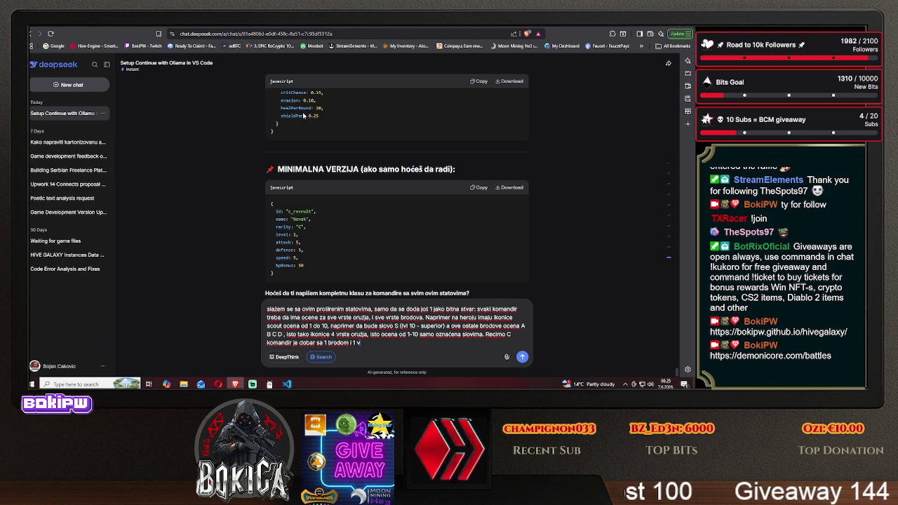
pyautogui.write(' oru')
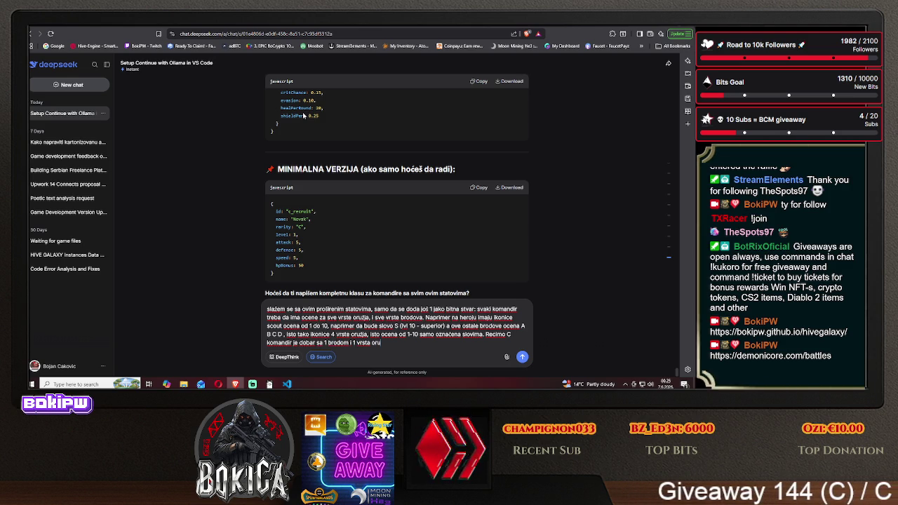
pyautogui.write('žja')
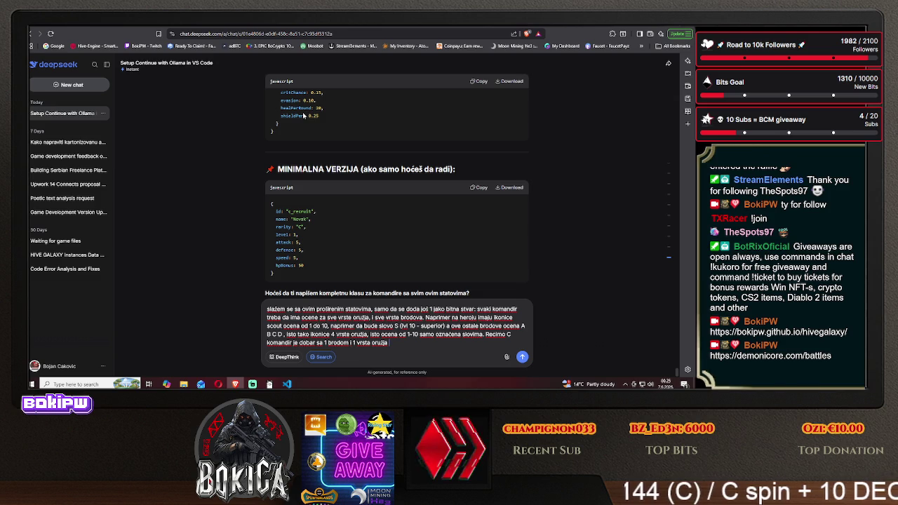
pyautogui.write(' , drugi')
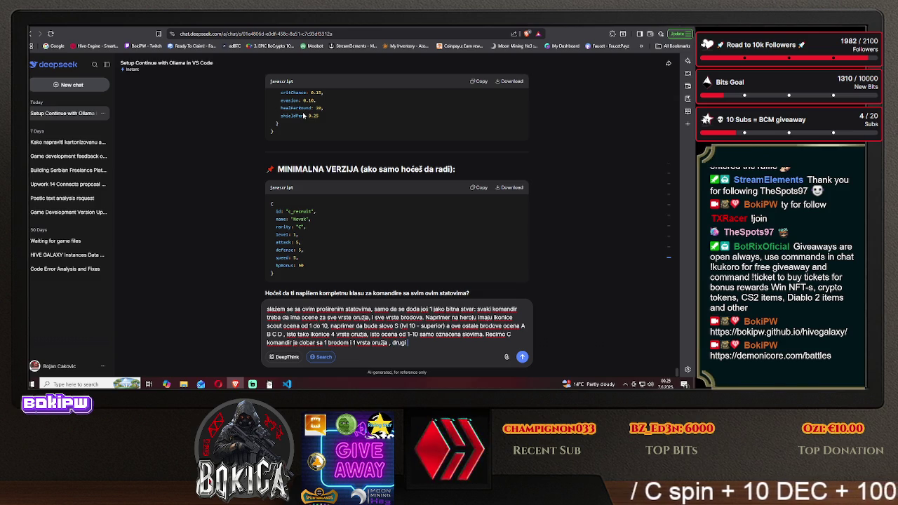
pyautogui.write(' common je duba')
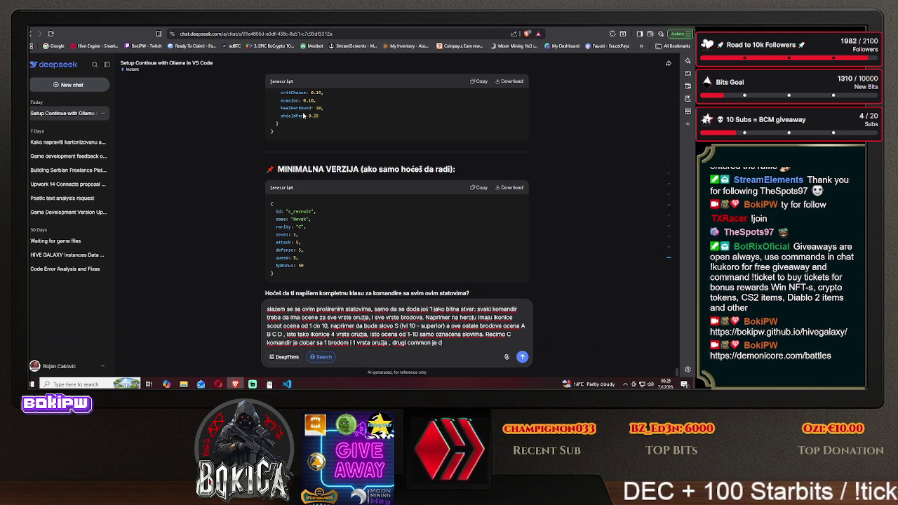
pyautogui.write('obar')
pyautogui.write(' sa')
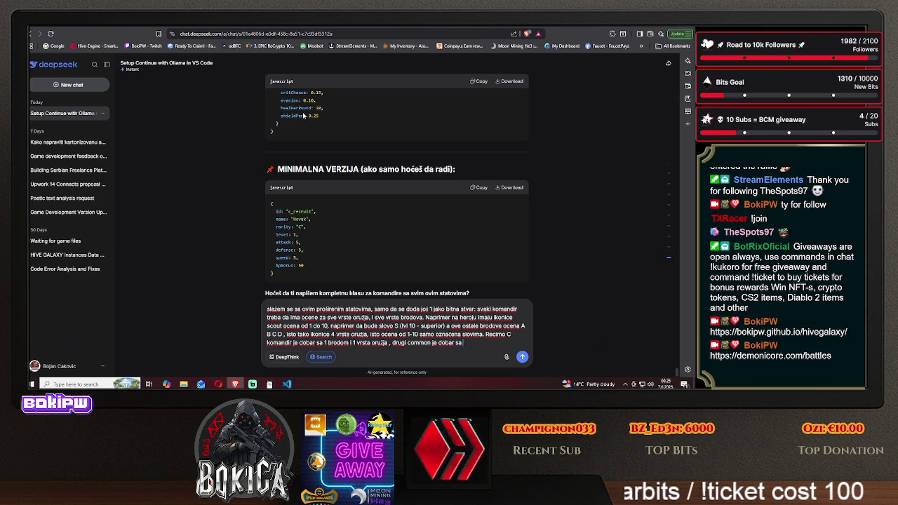
pyautogui.write(' nečim drugim da bude ra')
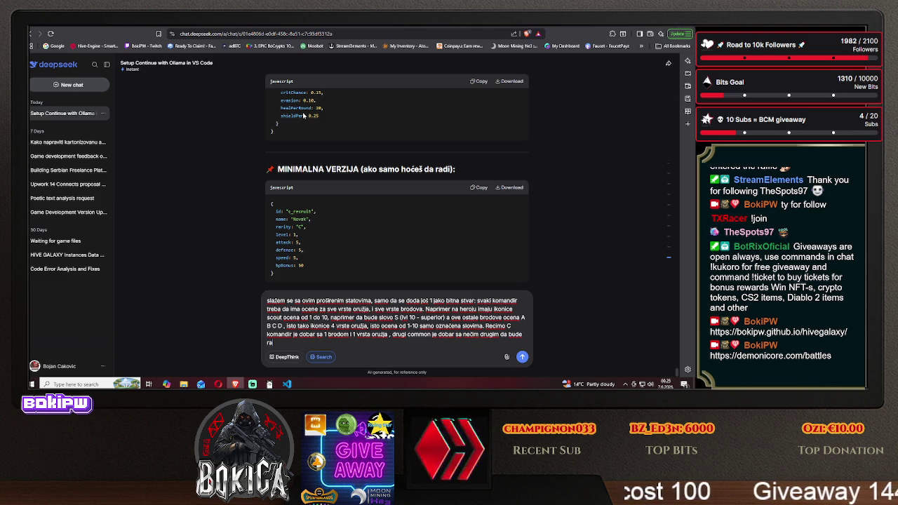
pyautogui.write('domiz')
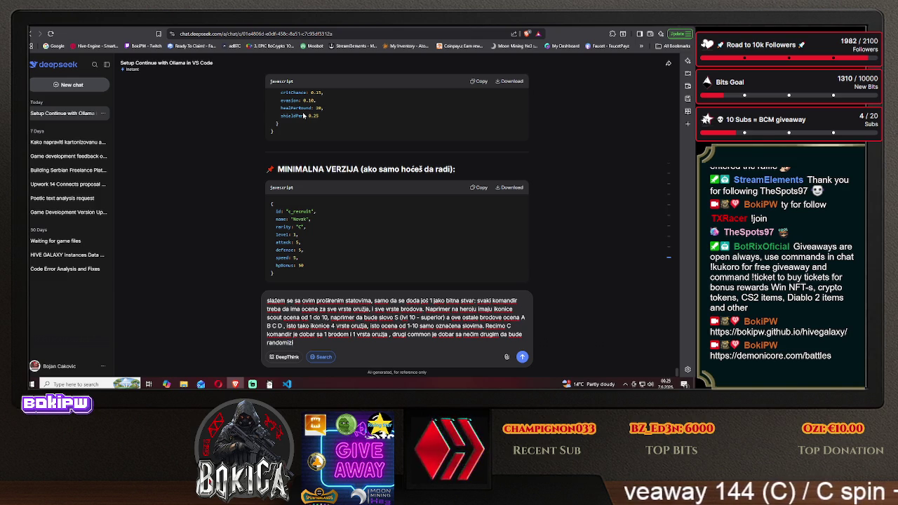
pyautogui.write('rano svaki heroj da je drugač')
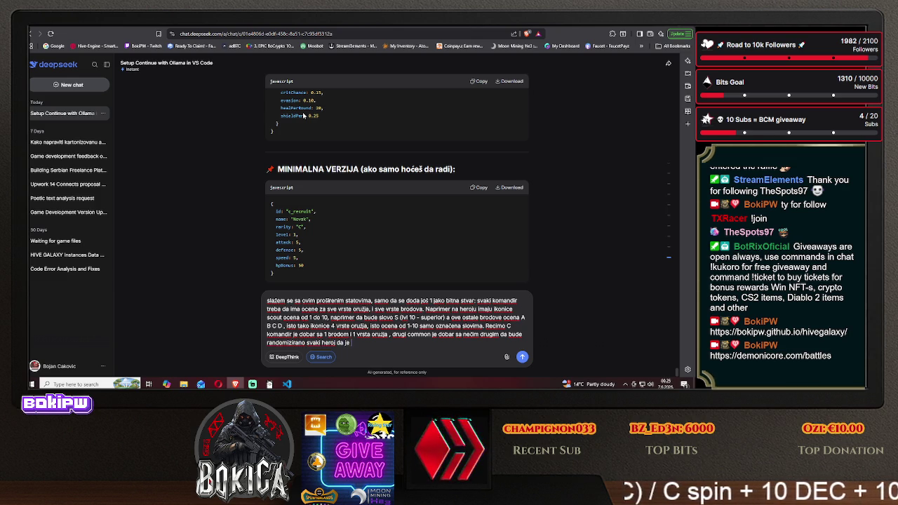
pyautogui.write('iji.')
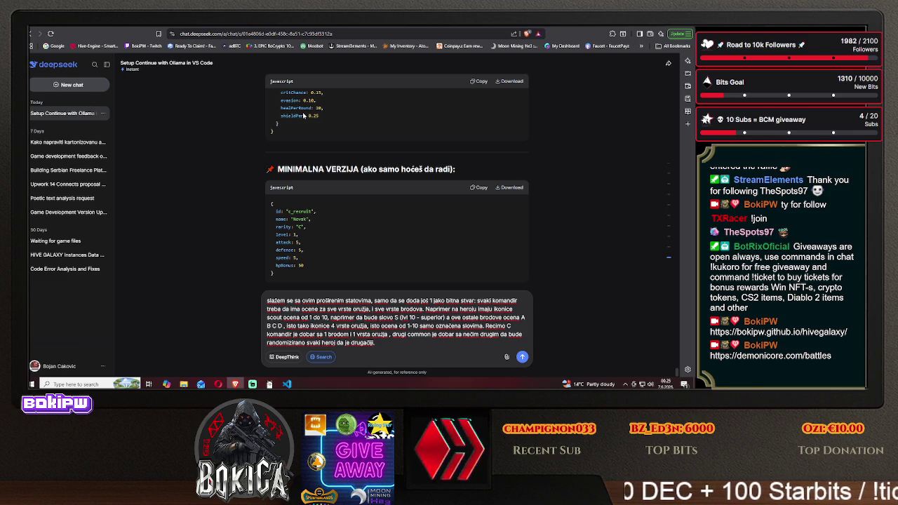
pyautogui.write(' A recimo legendar')
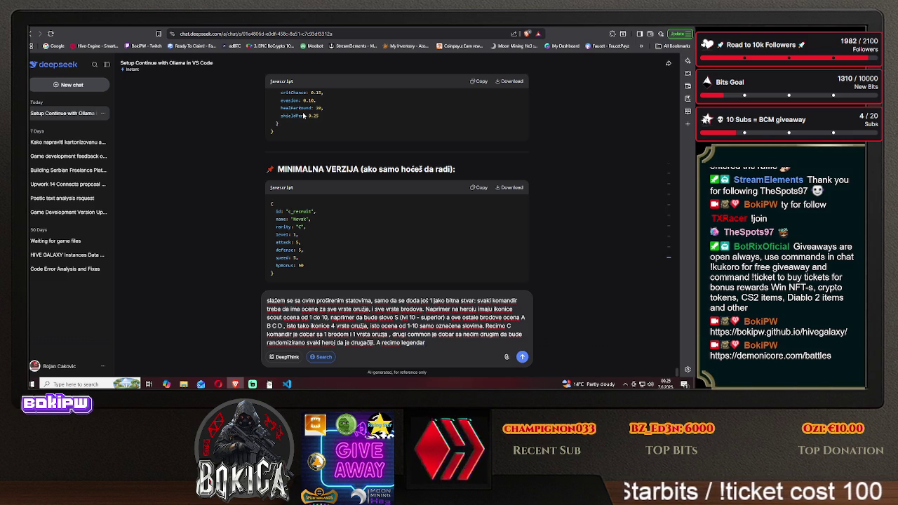
pyautogui.write('y herj možee da bude')
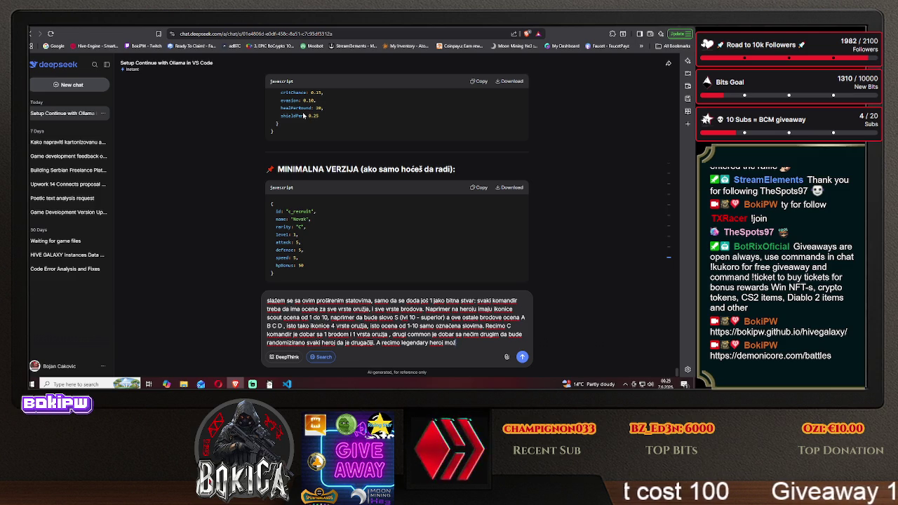
pyautogui.write(' da ima')
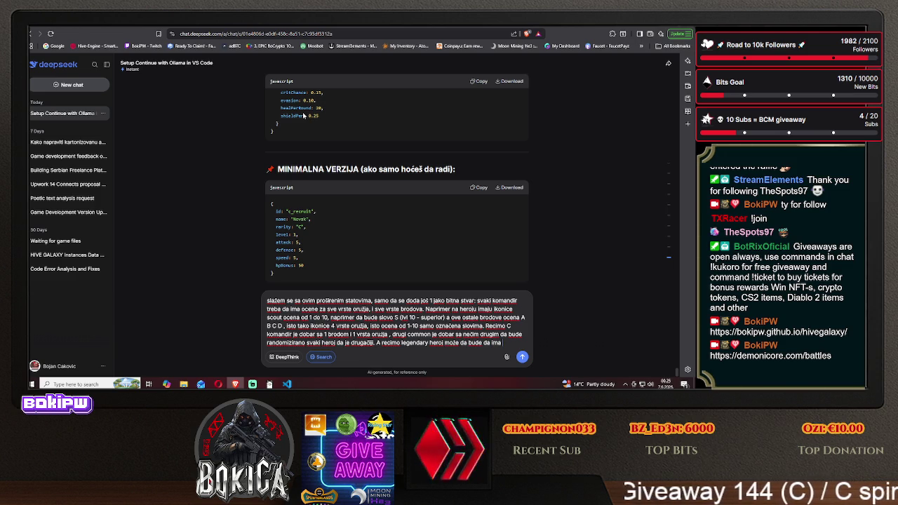
pyautogui.write(' recimo')
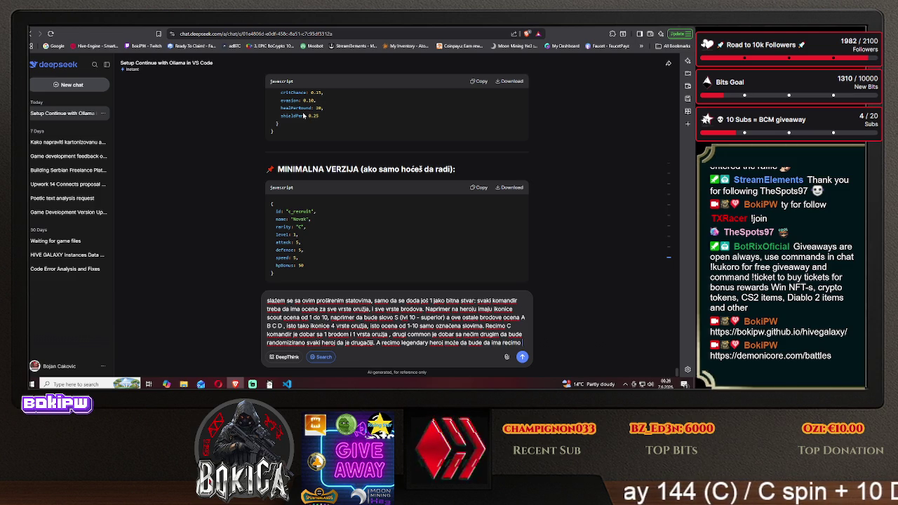
pyautogui.write('S S S')
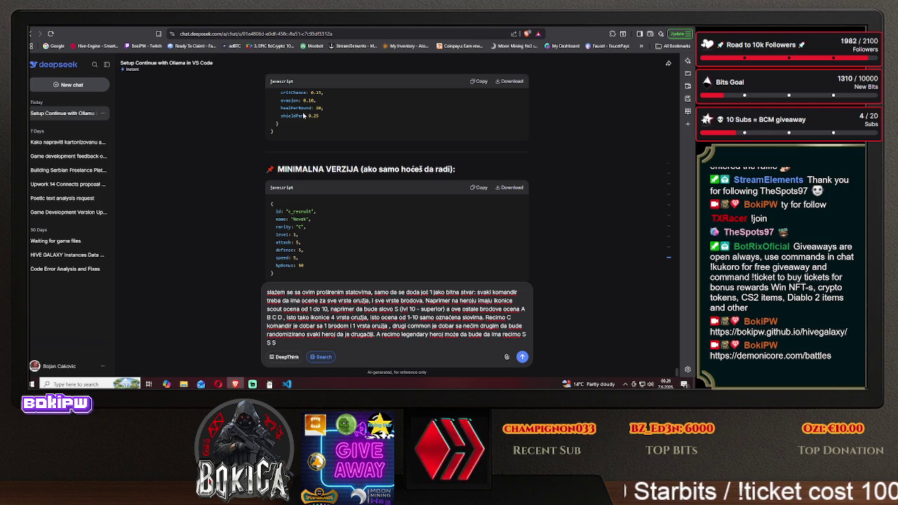
pyautogui.write('A S A')
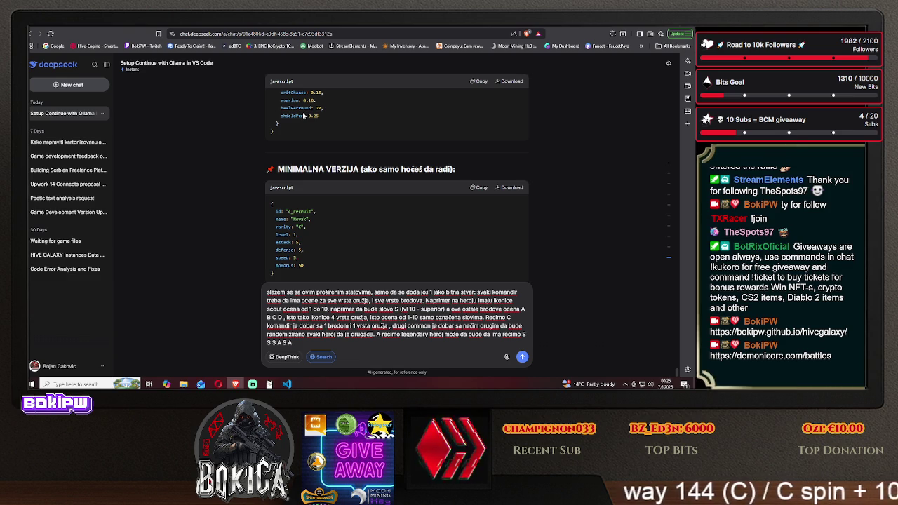
pyautogui.write(' dajem primer')
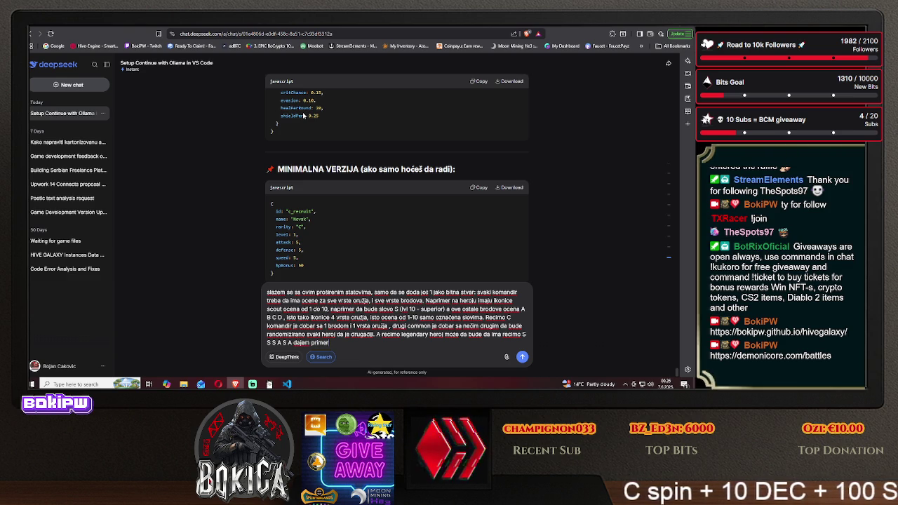
pyautogui.write(', ')
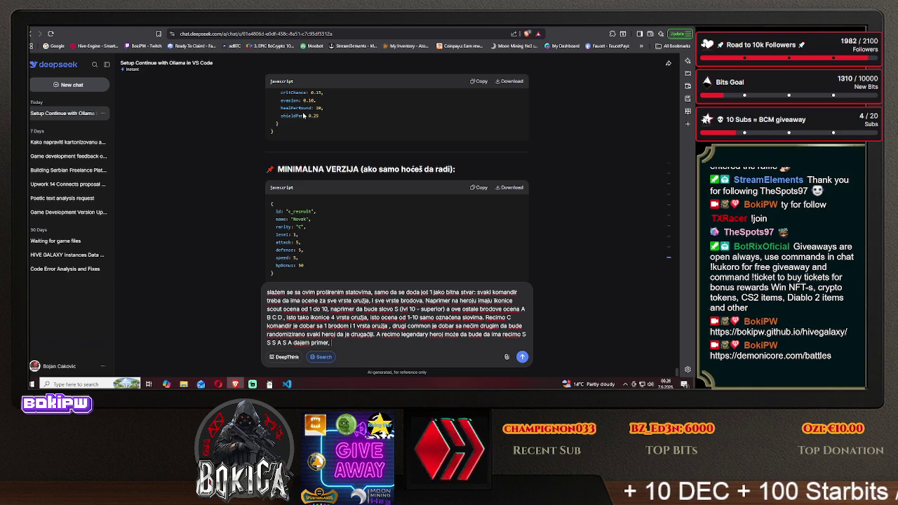
pyautogui.write('znači bolji heroj bolje ocene')
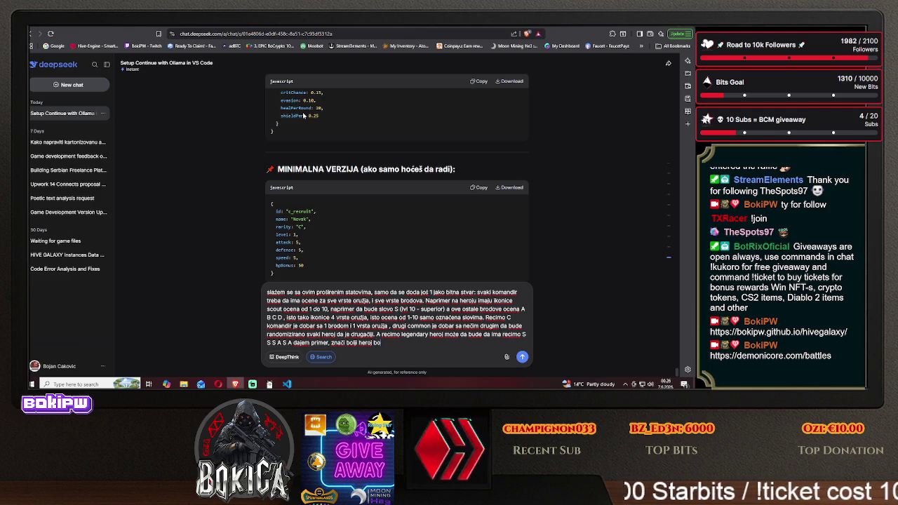
pyautogui.press('Return')
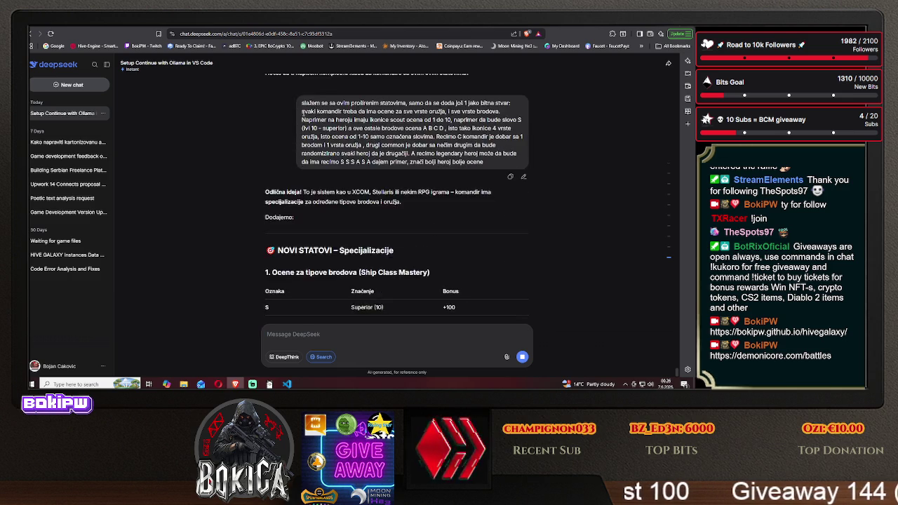
# Scroll through the Ship Class Mastery table, Weapon Type Mastery scale and randomized commander code.
pyautogui.scroll(2, 213, 153)
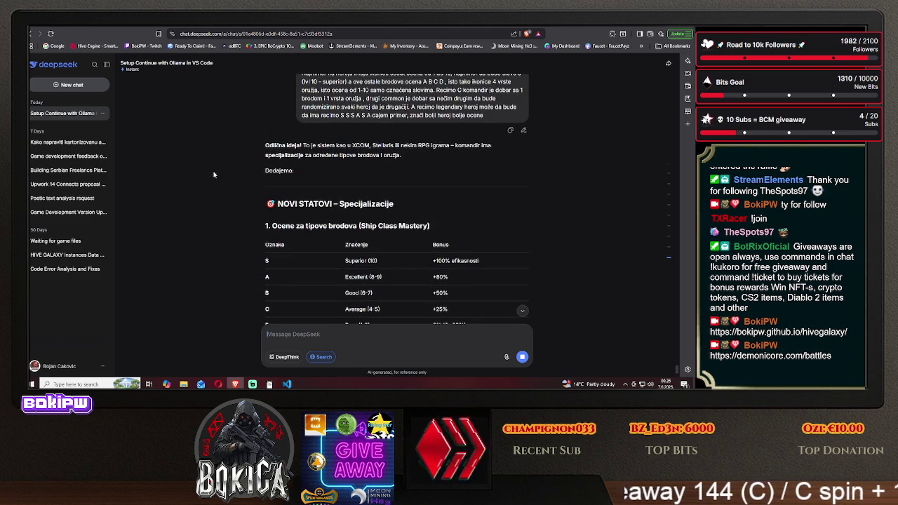
pyautogui.scroll(-1, 214, 175)
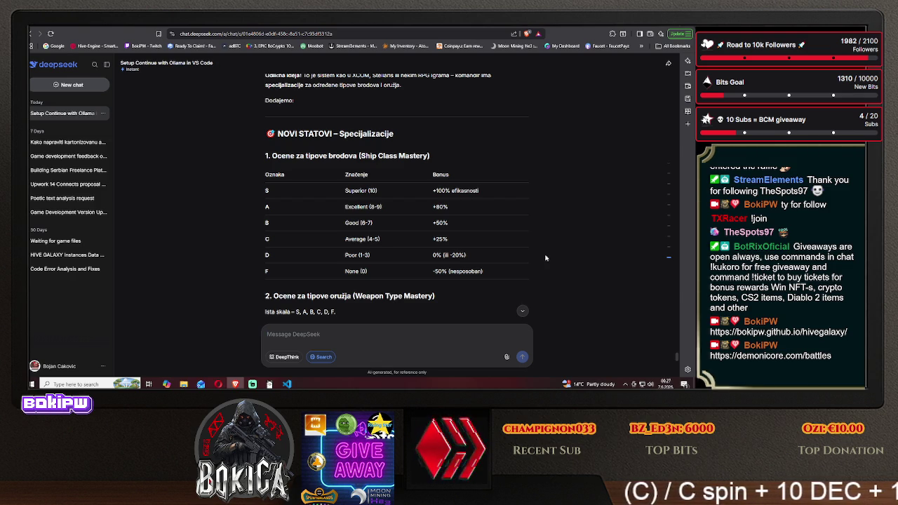
pyautogui.scroll(-1, 545, 258)
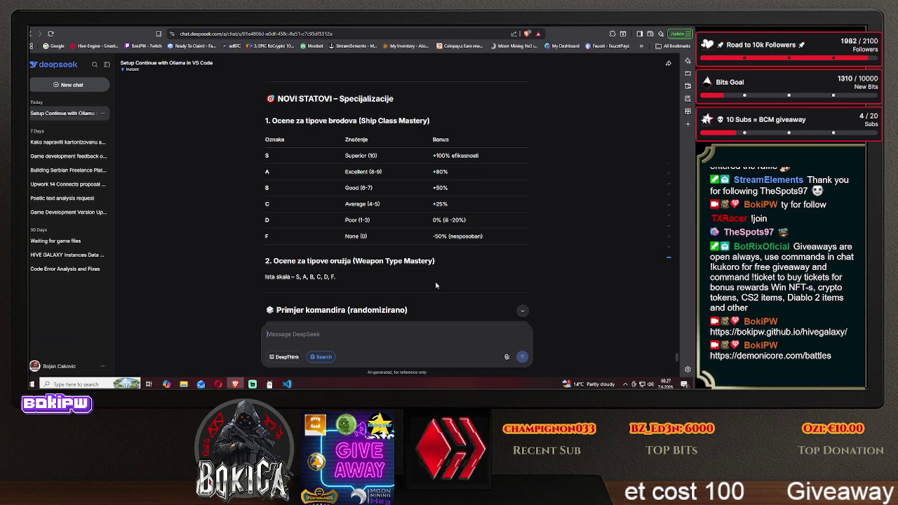
pyautogui.scroll(-3, 436, 285)
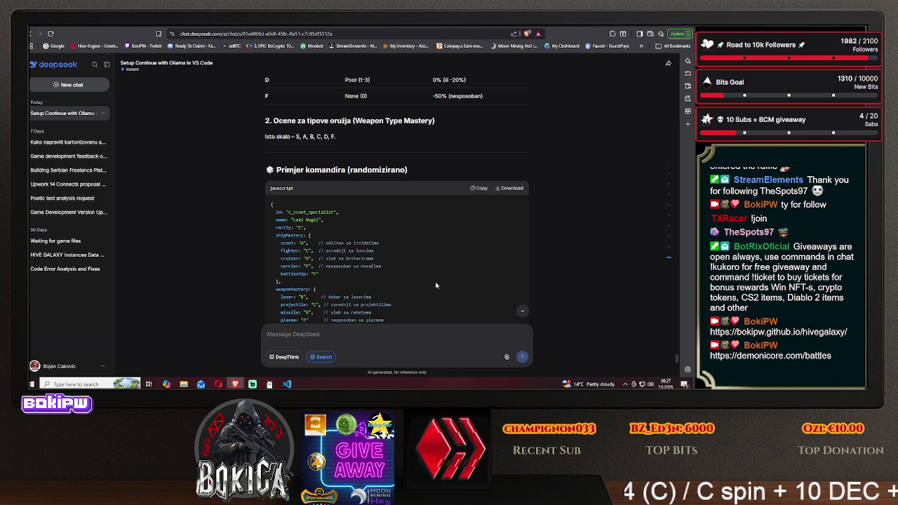
pyautogui.scroll(-1, 435, 285)
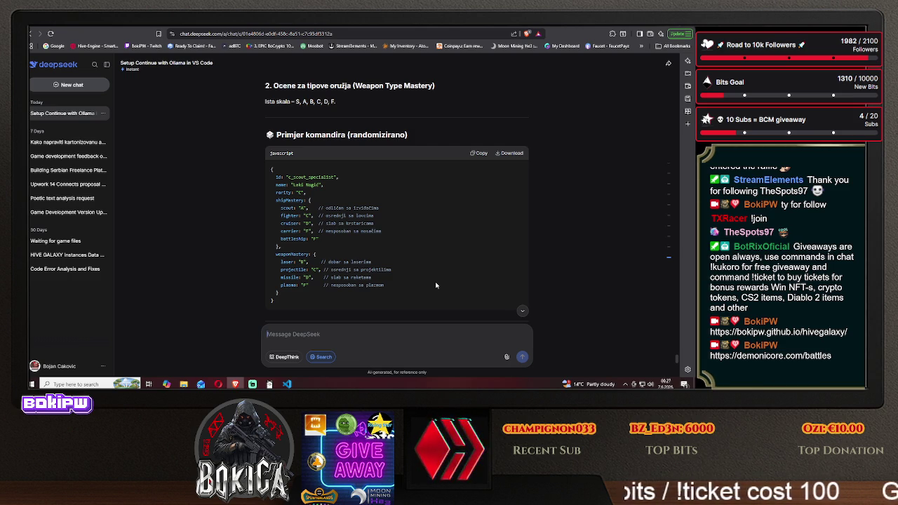
# Scroll past 'Primjer Legendary komandira' and the randomizing code to the getMasteryBonus function.
pyautogui.scroll(-1, 435, 285)
pyautogui.scroll(-3, 435, 285)
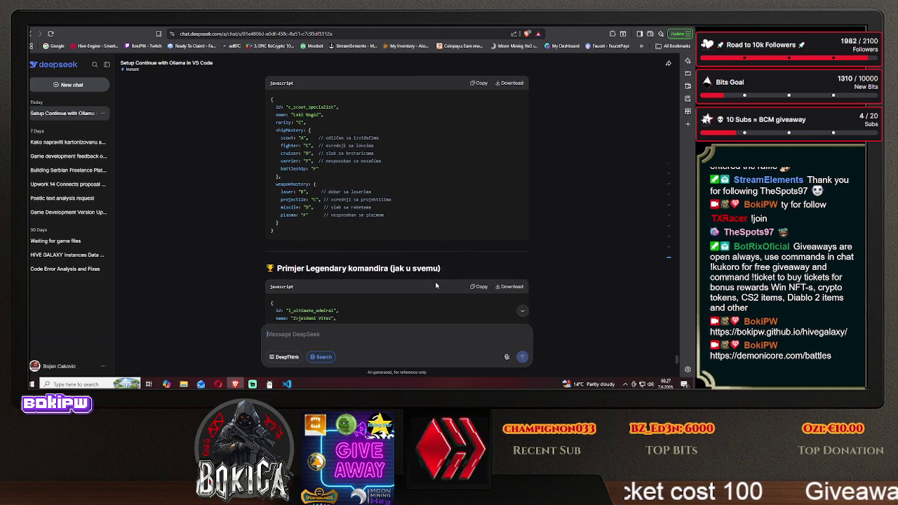
pyautogui.scroll(-1, 436, 285)
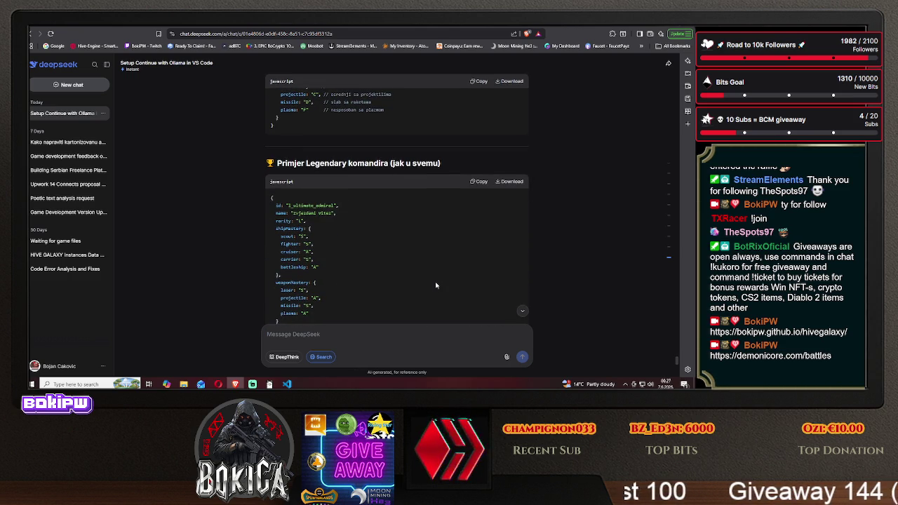
pyautogui.scroll(-1, 436, 285)
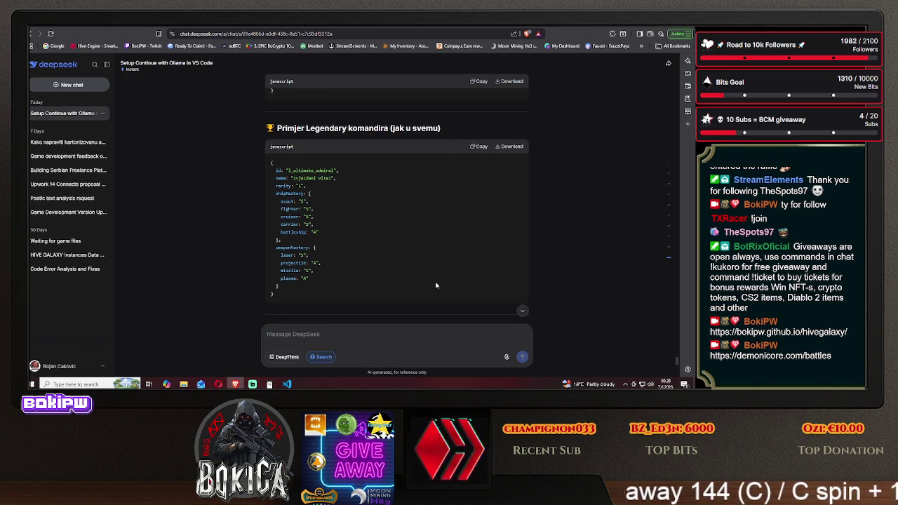
pyautogui.scroll(-3, 436, 284)
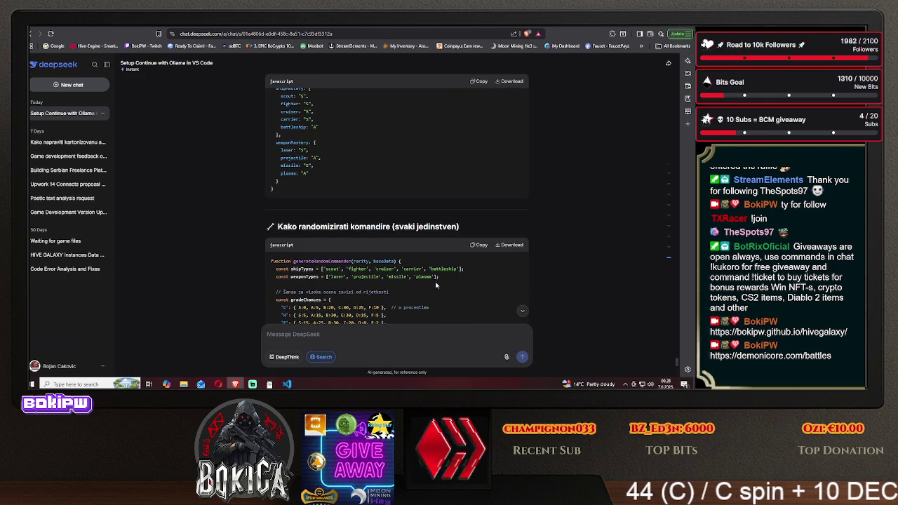
pyautogui.scroll(-1, 436, 285)
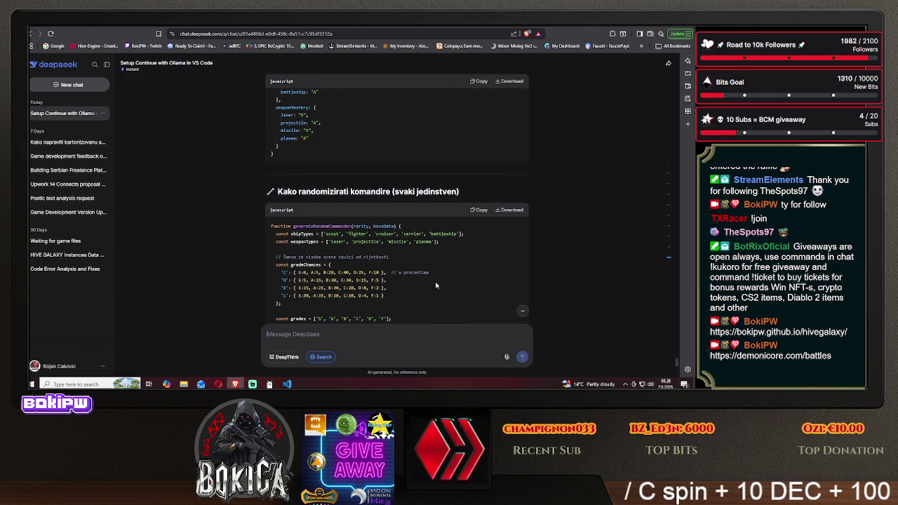
pyautogui.scroll(-1, 436, 284)
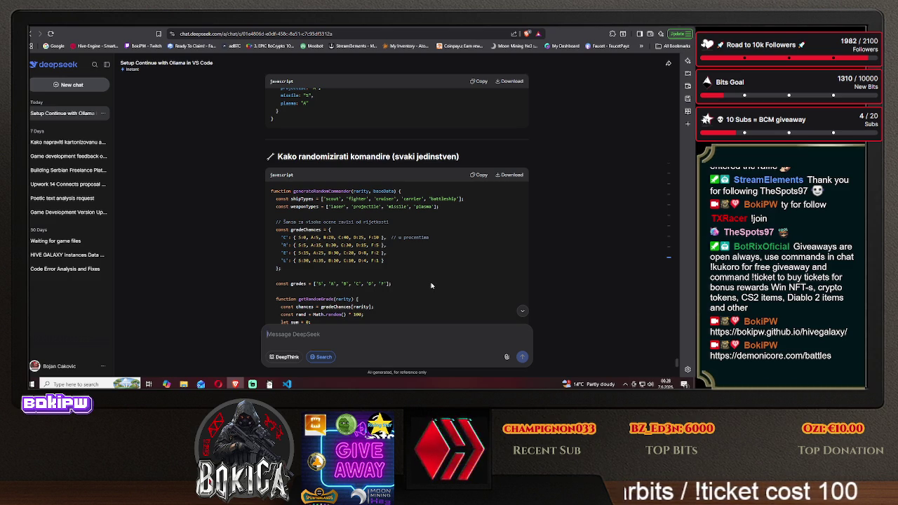
pyautogui.scroll(-1, 431, 285)
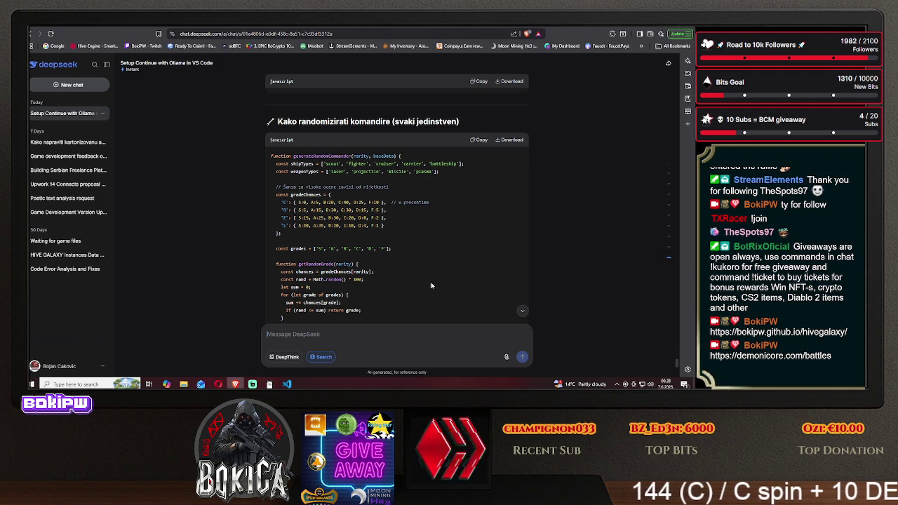
pyautogui.scroll(-1, 432, 285)
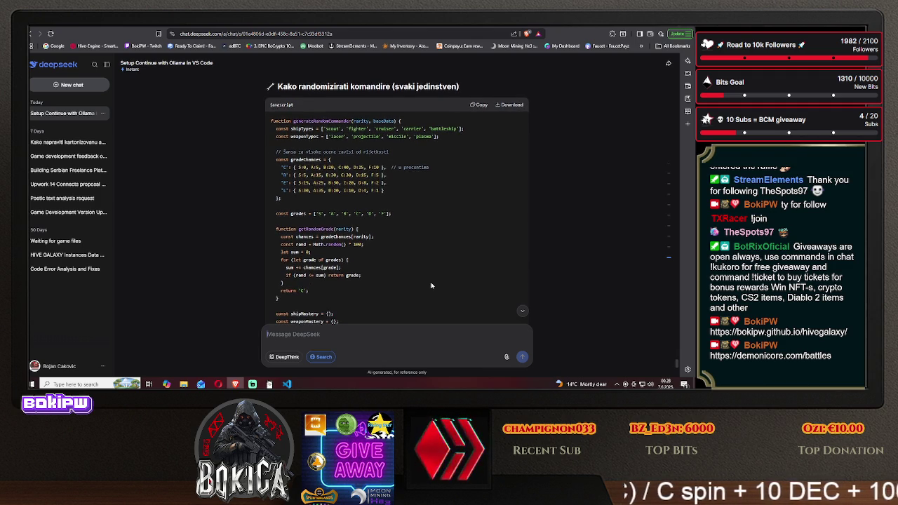
pyautogui.scroll(-2, 432, 285)
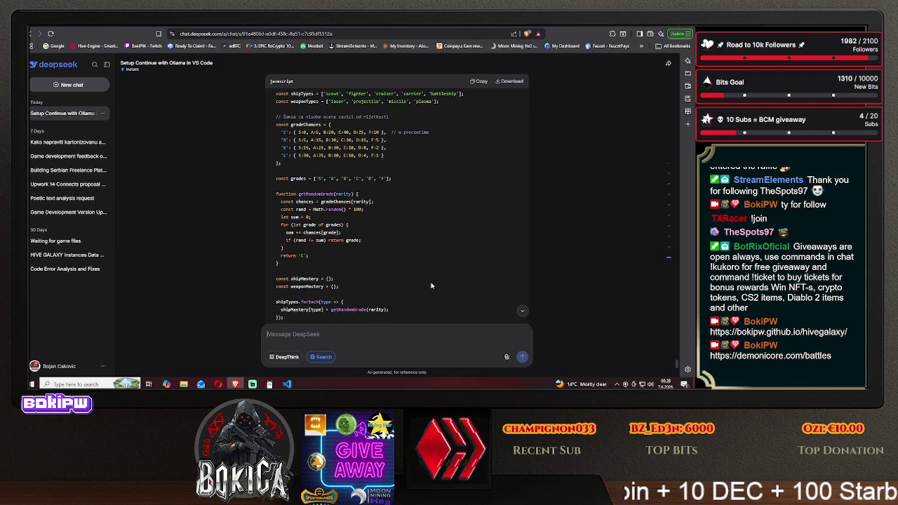
pyautogui.scroll(-2, 432, 285)
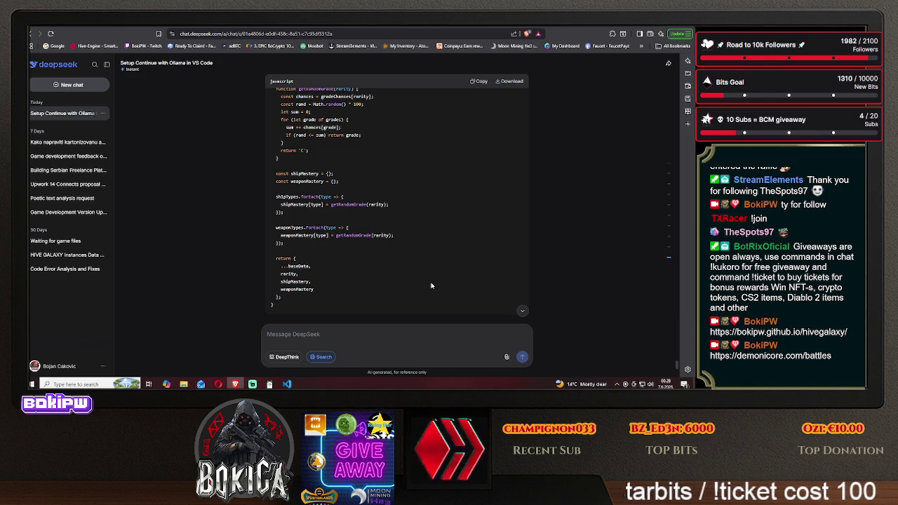
pyautogui.scroll(-2, 432, 286)
pyautogui.scroll(-2, 431, 286)
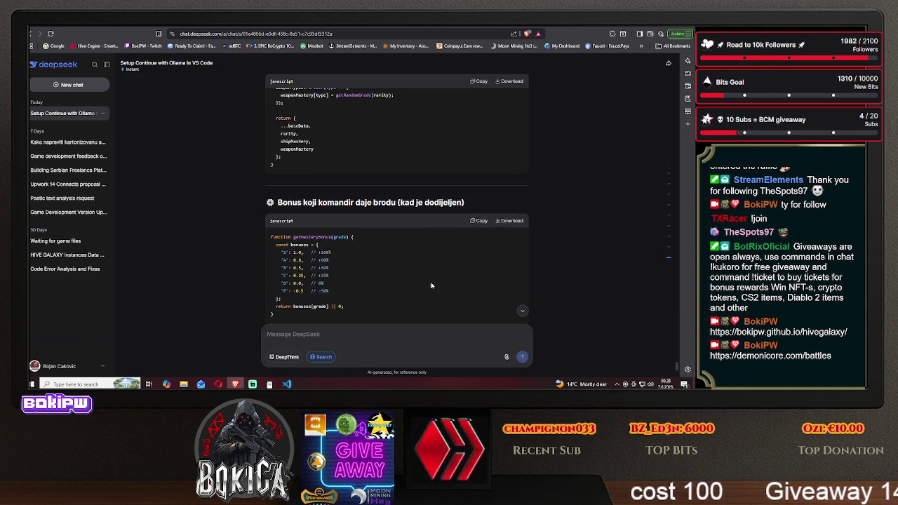
# Scroll past the bonus and renderMasteryIcons code to the 'Konačna lista statova za komandira' table.
pyautogui.scroll(-1, 431, 285)
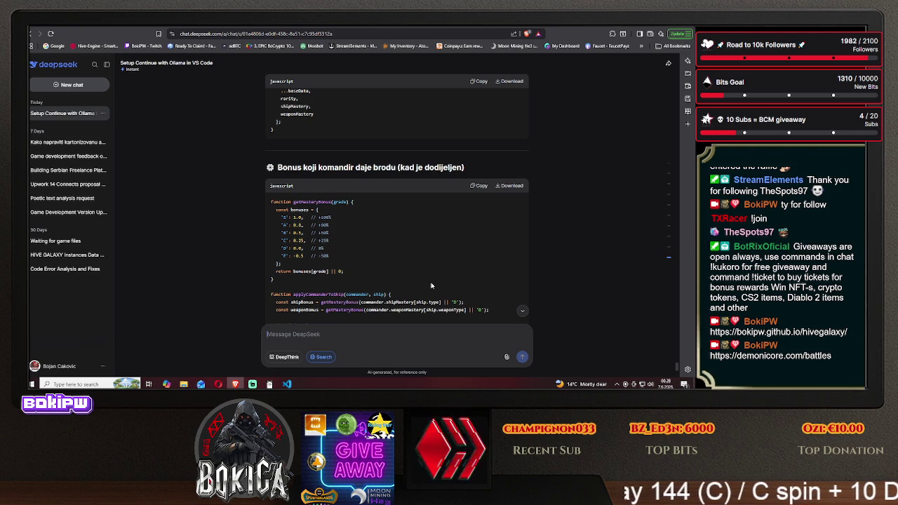
pyautogui.scroll(-1, 432, 285)
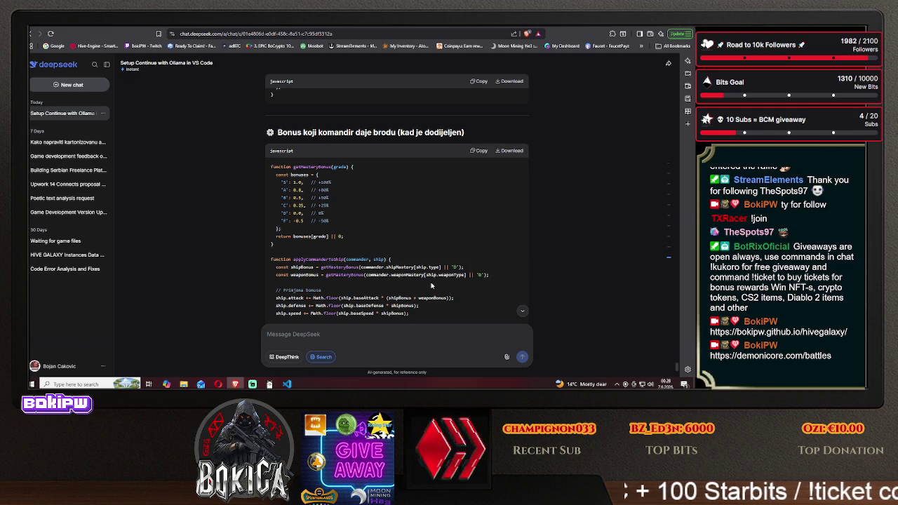
pyautogui.scroll(-1, 431, 285)
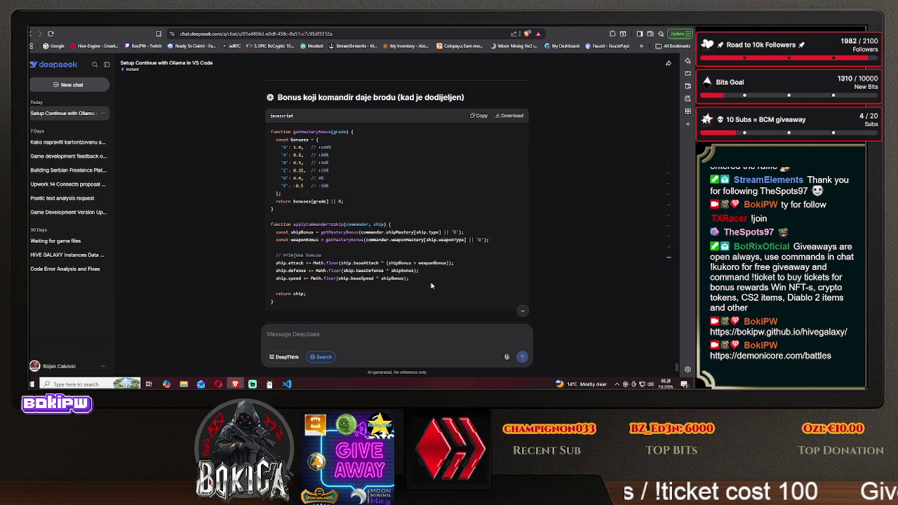
pyautogui.scroll(-4, 432, 286)
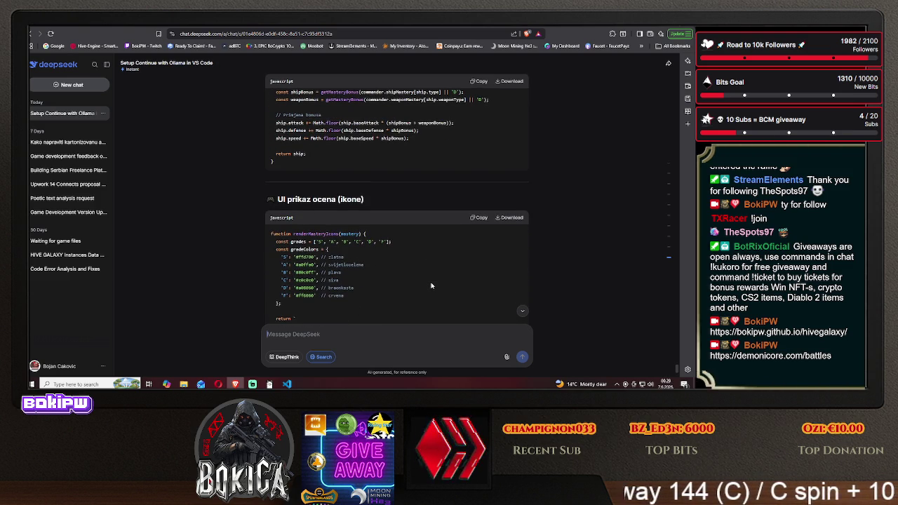
pyautogui.scroll(-1, 432, 285)
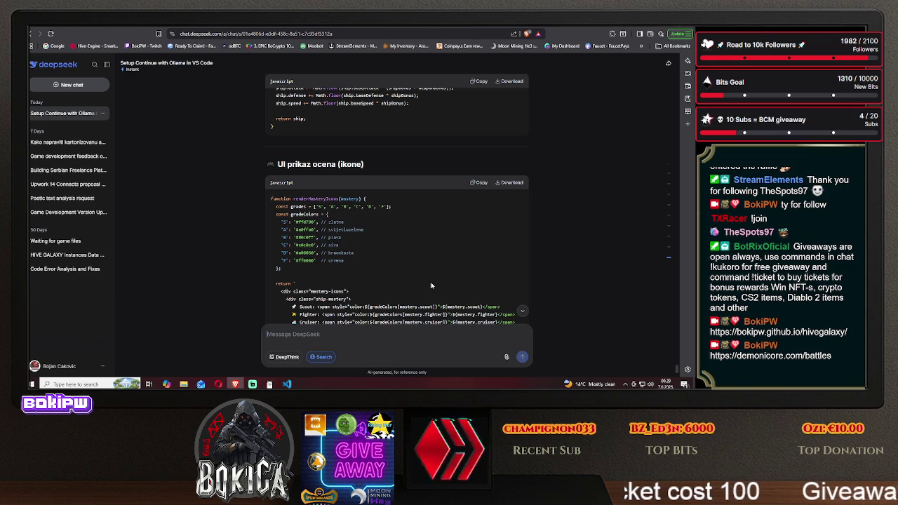
pyautogui.scroll(-2, 430, 286)
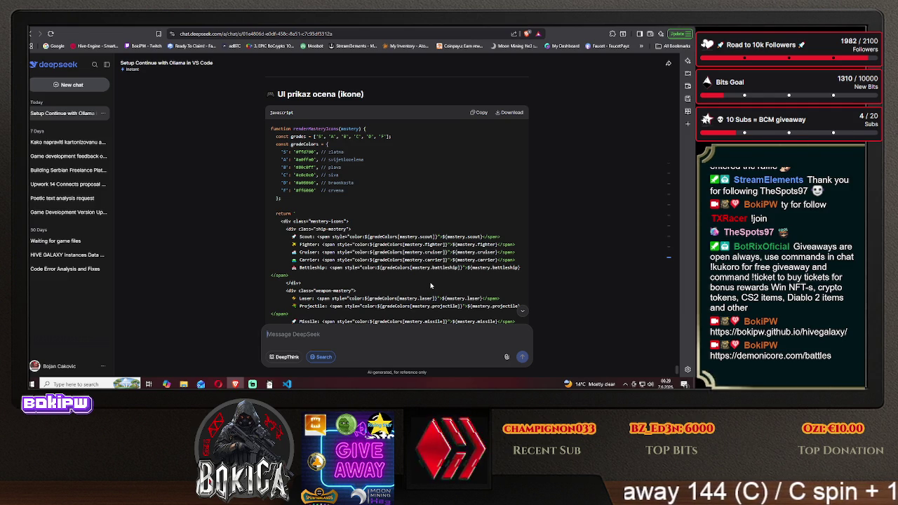
pyautogui.scroll(-2, 430, 282)
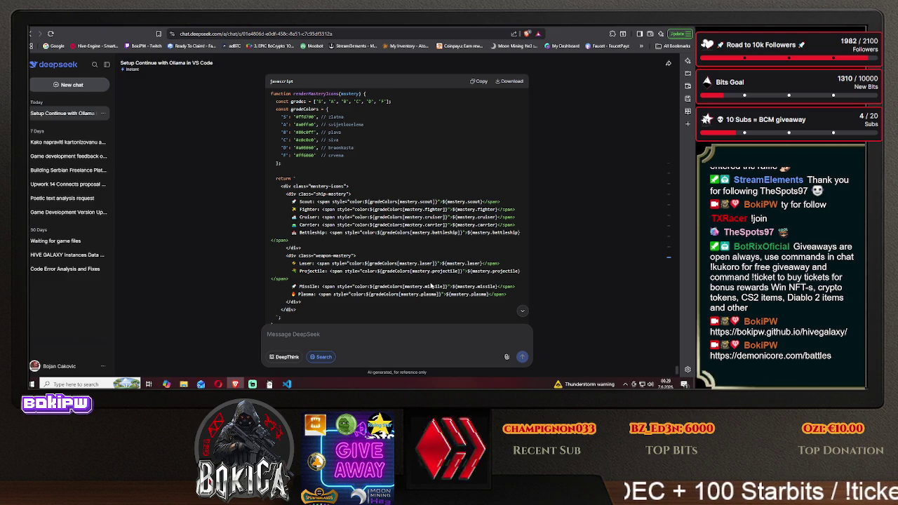
pyautogui.scroll(-4, 430, 285)
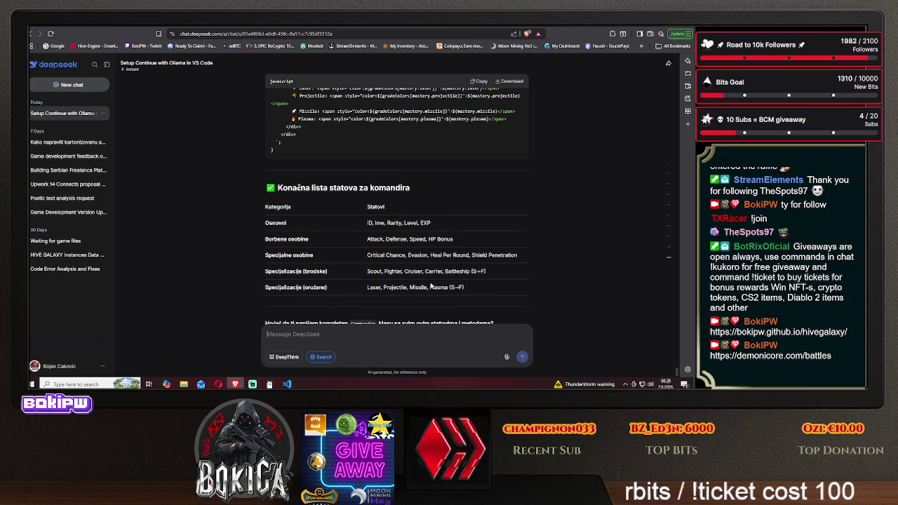
# Copy the 'Konačna lista statova za komandira' table and switch to the Claude tab.
pyautogui.scroll(-1, 431, 285)
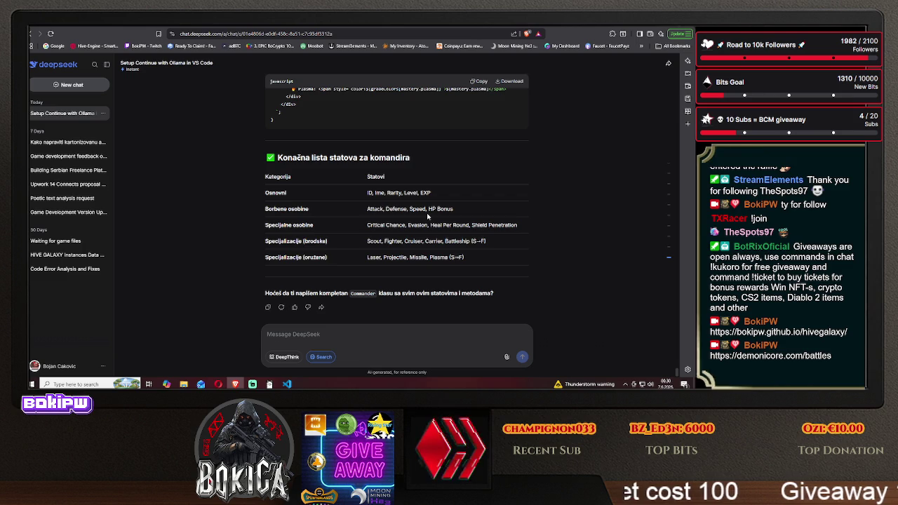
pyautogui.moveTo(265, 157)
pyautogui.mouseDown()
pyautogui.moveTo(414, 160)
pyautogui.moveTo(472, 260)
pyautogui.mouseUp()
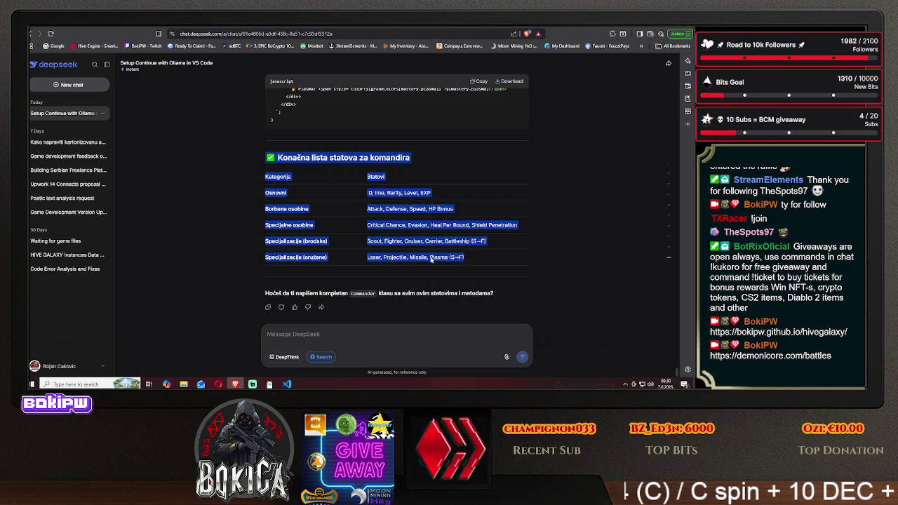
pyautogui.rightClick(438, 263)
pyautogui.click(442, 266)
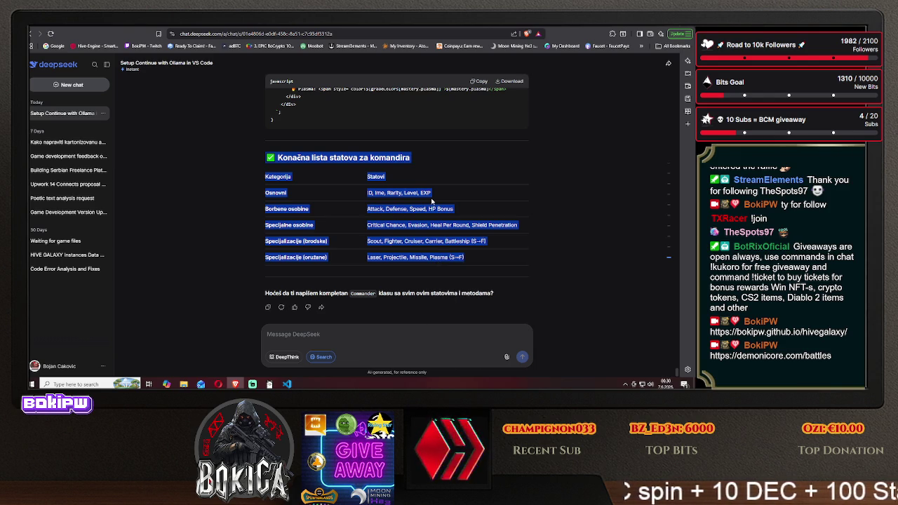
pyautogui.hotkey('ctrl', 'Tab')
# Send Claude 'komandiri bi trebali da imaju ocene za brodove i za oružja' plus the pasted table, then minimize the browser.
pyautogui.write('komandiri bi trebali da ima')
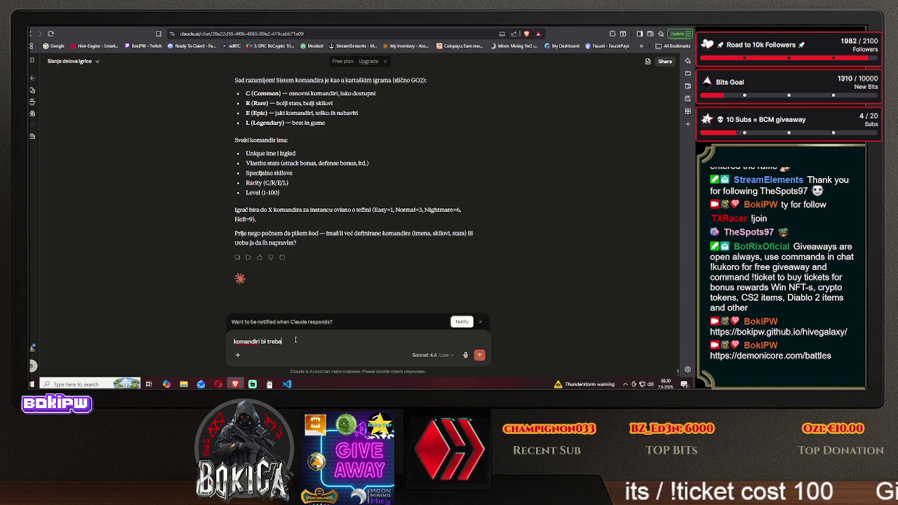
pyautogui.write('ju ocene za brodov')
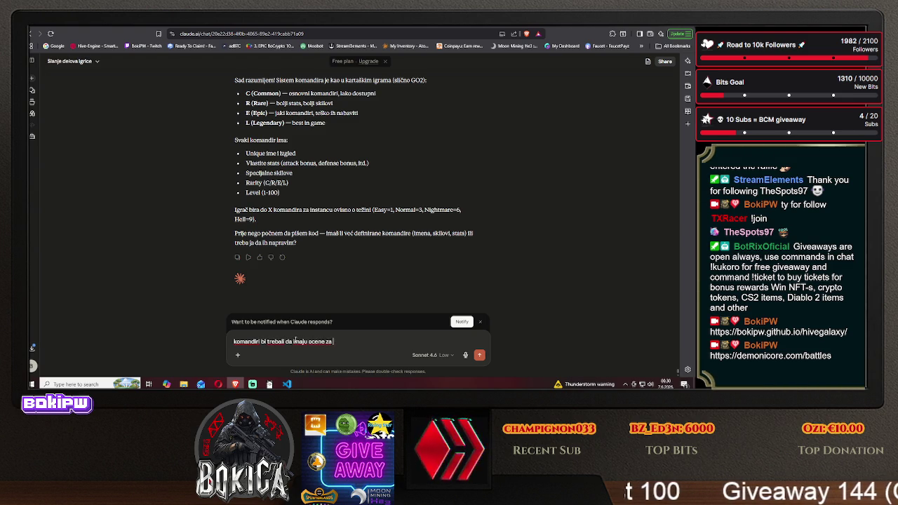
pyautogui.write('e')
pyautogui.write(' i za')
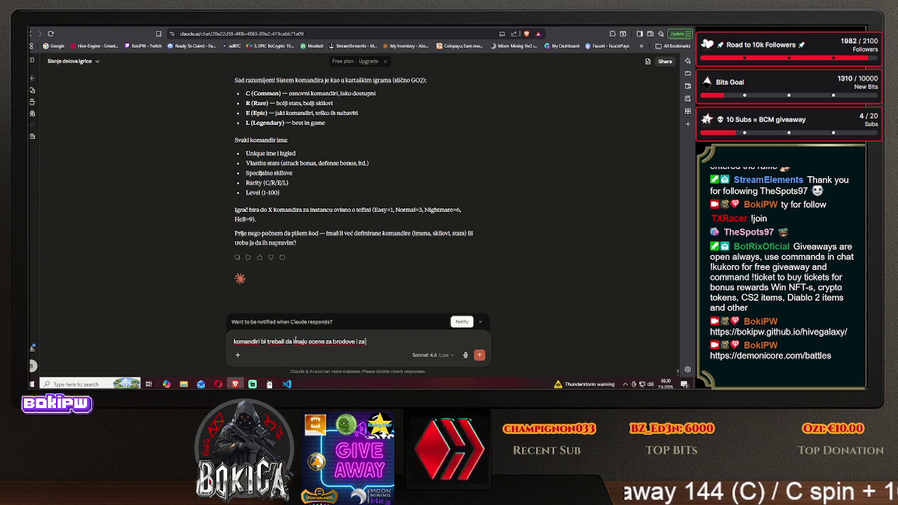
pyautogui.write(' oružja:')
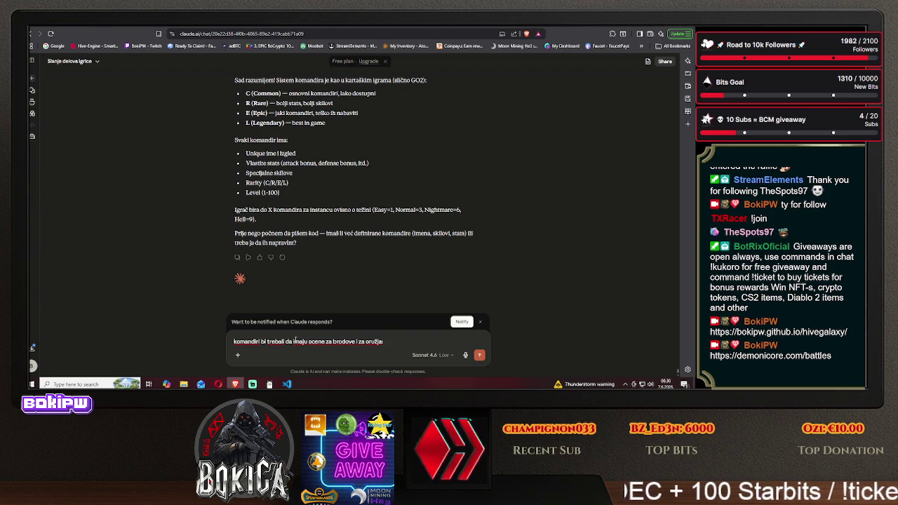
pyautogui.hotkey('ctrl', 'v')
pyautogui.press('Return')
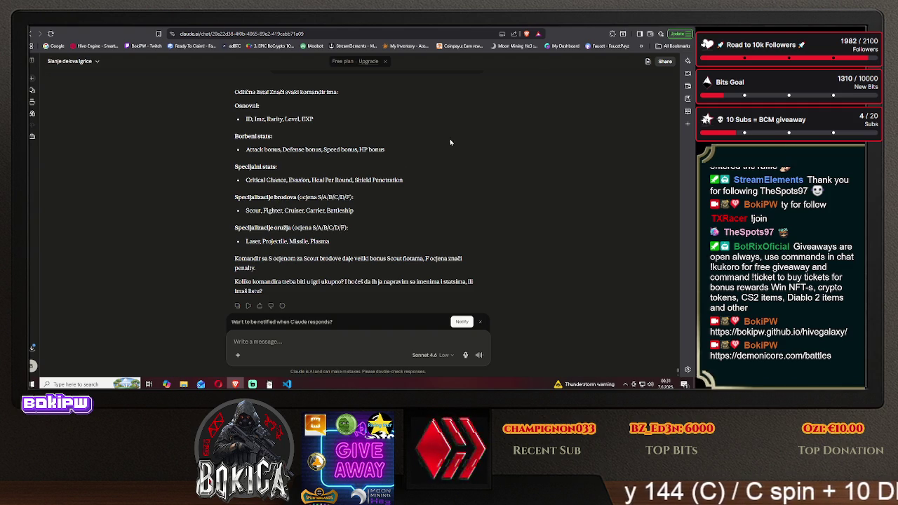
pyautogui.click(235, 384)
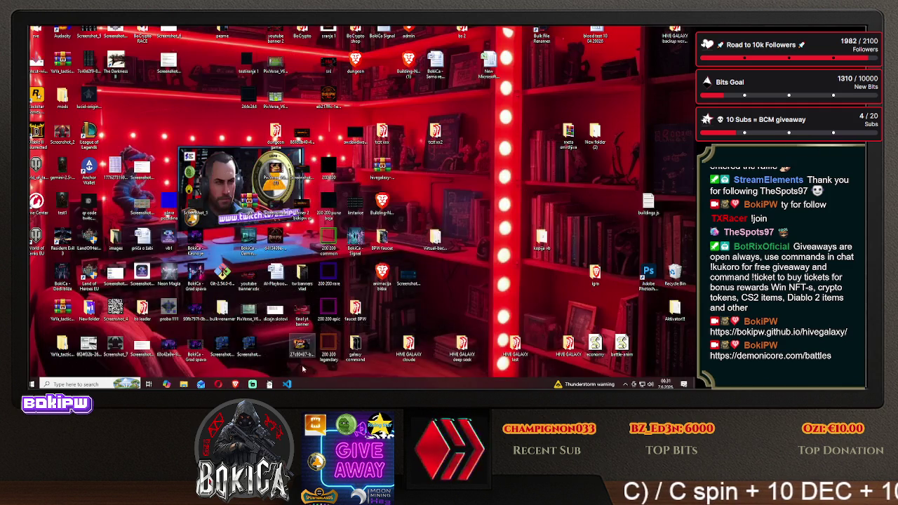
# Launch the game's index.html with Live Server from VS Code.
pyautogui.click(286, 383)
pyautogui.scroll(-2, 86, 311)
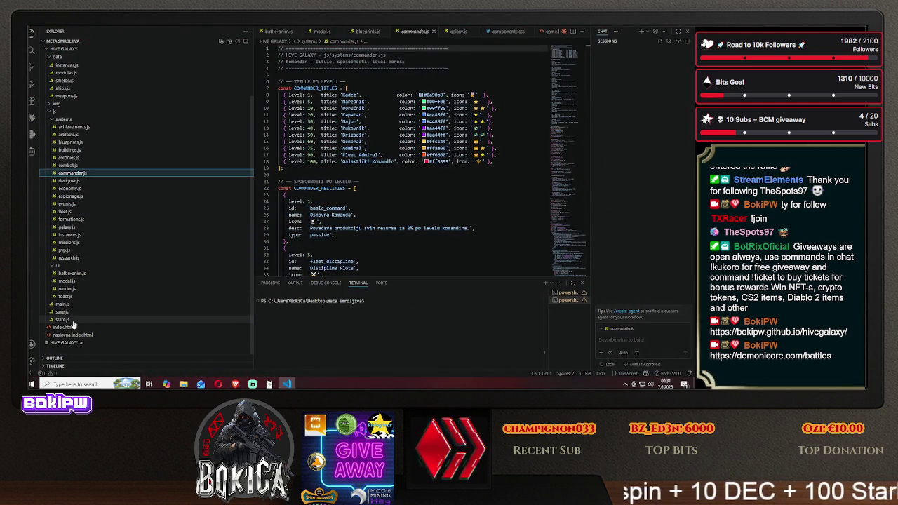
pyautogui.click(63, 327)
pyautogui.rightClick(82, 327)
pyautogui.click(130, 179)
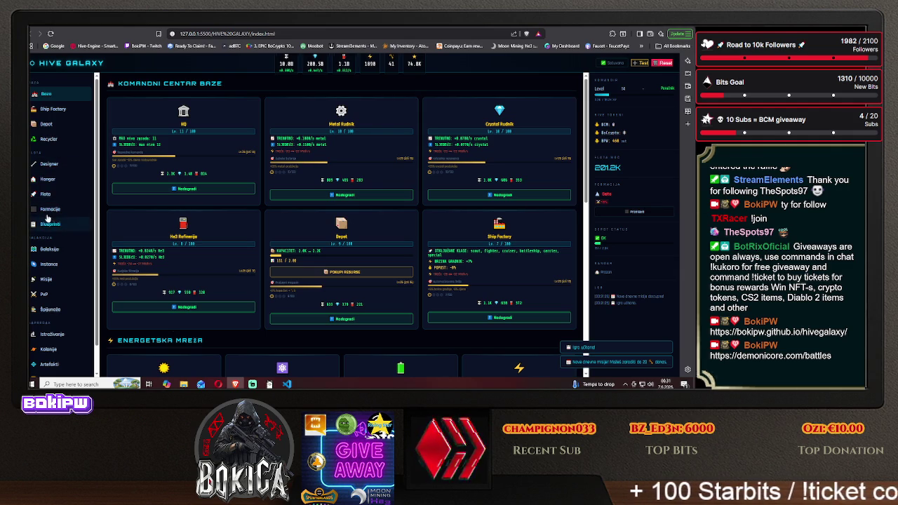
# View the game's Designer and Blueprinti pages, then return to the Claude chat.
pyautogui.click(46, 167)
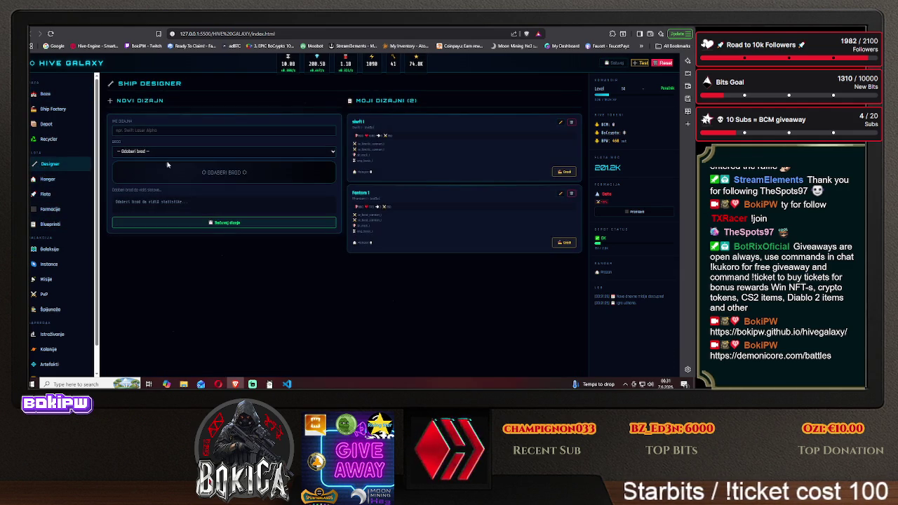
pyautogui.click(50, 224)
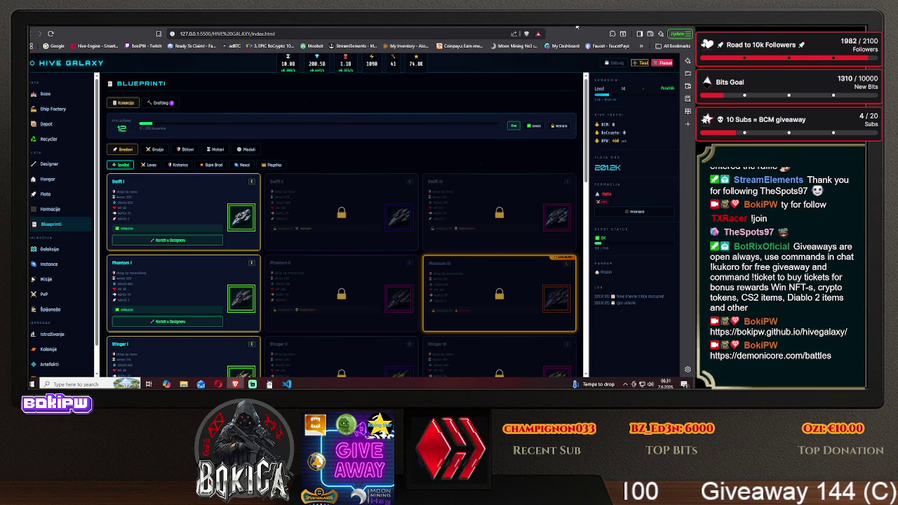
pyautogui.click(540, 28)
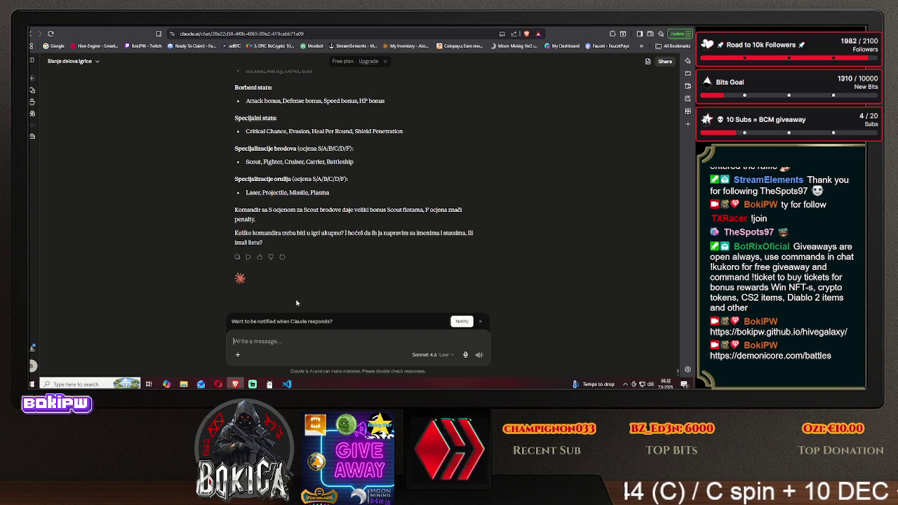
# Tell Claude there are 6 ship types needing 6 grades and 4 weapon types graded the same way.
pyautogui.write('znači ima 6 vr')
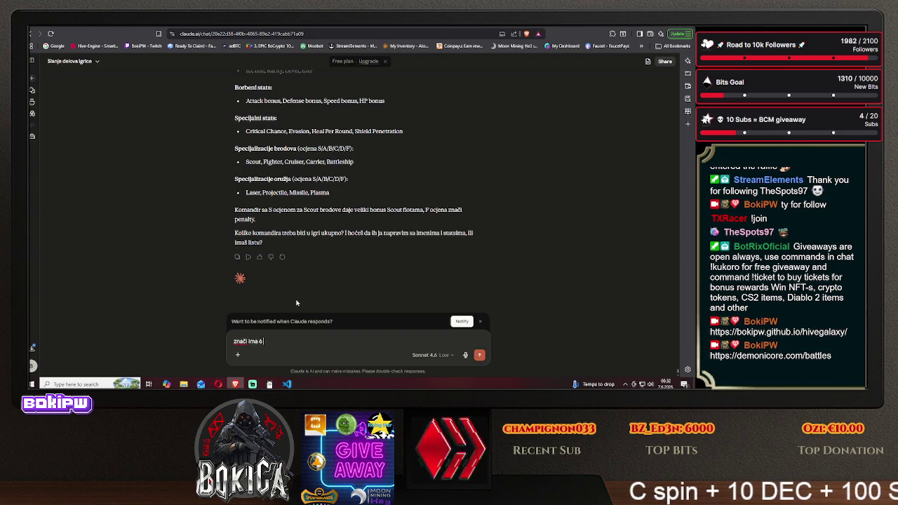
pyautogui.write(' vrsta')
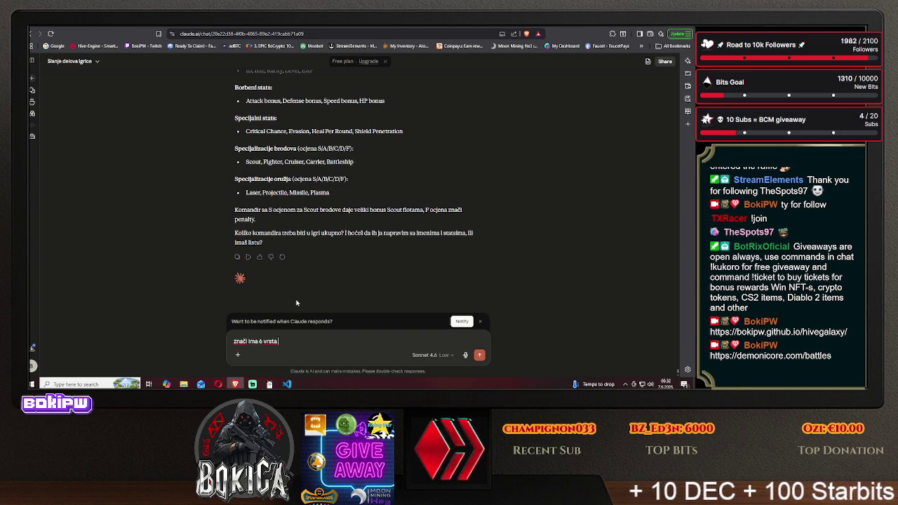
pyautogui.write(' brodo')
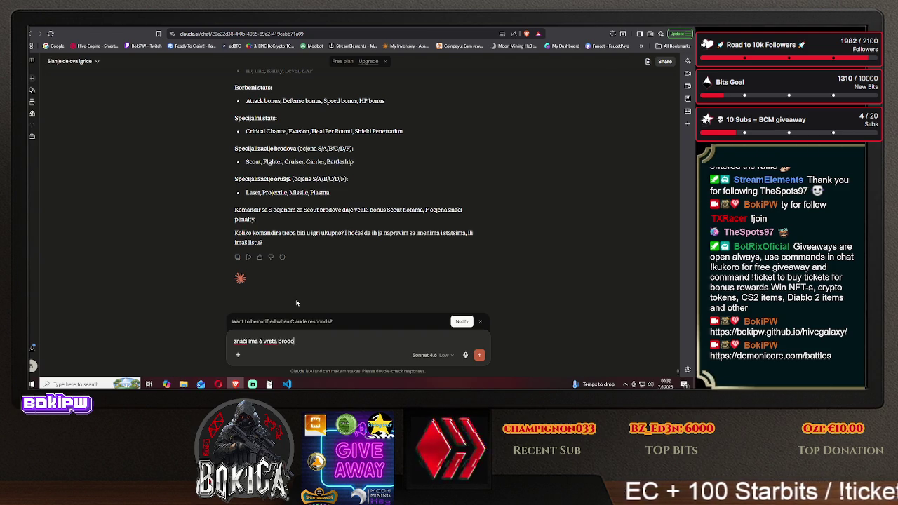
pyautogui.write('va, ')
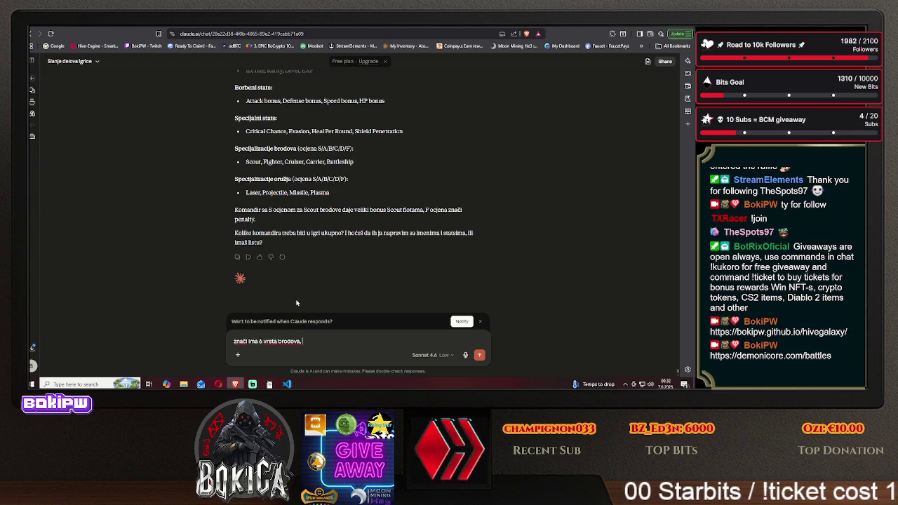
pyautogui.write('treba 6 ocena')
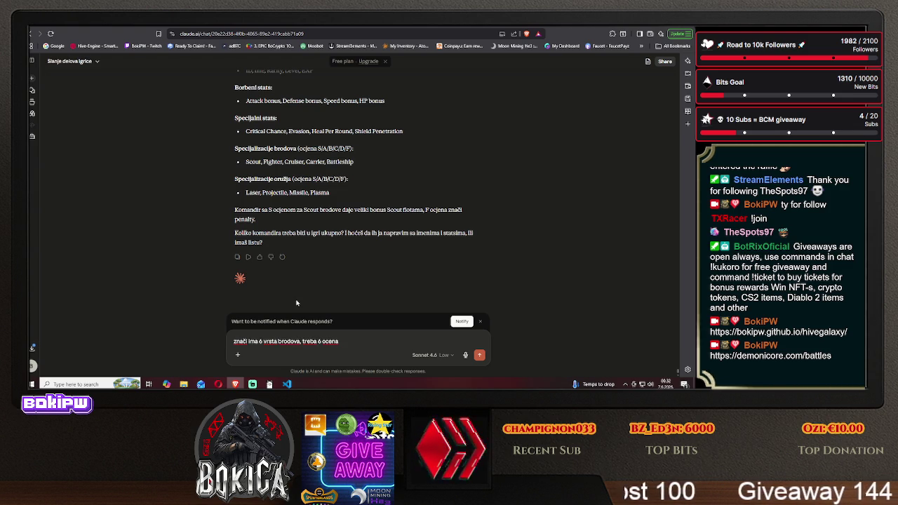
pyautogui.write(' i 4')
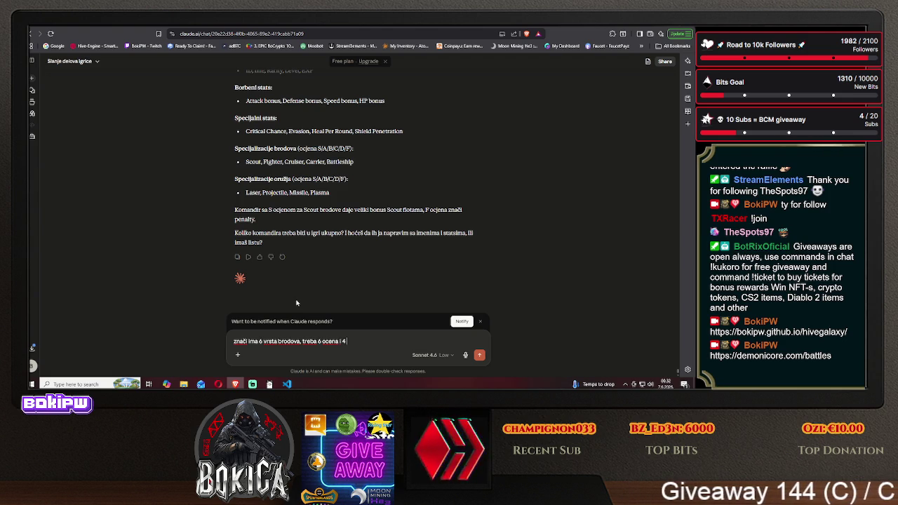
pyautogui.write(' vrs pržuj')
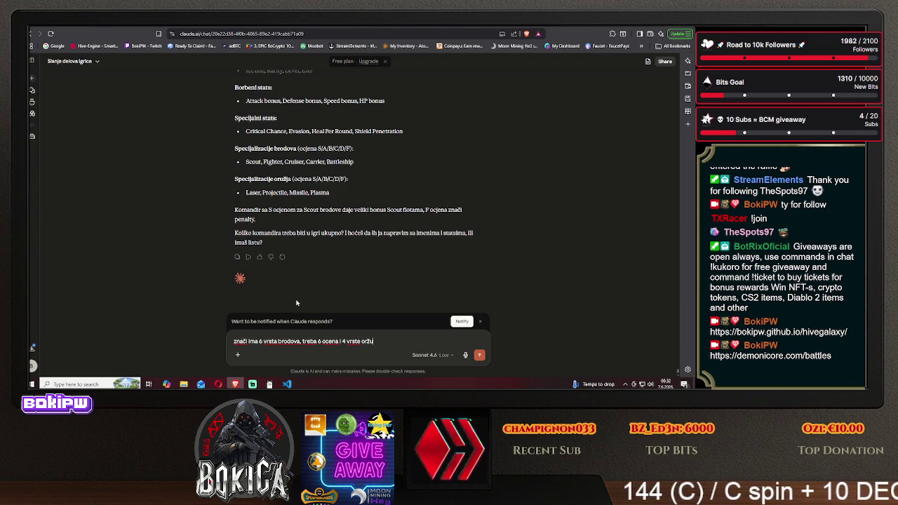
pyautogui.write('užjaza to')
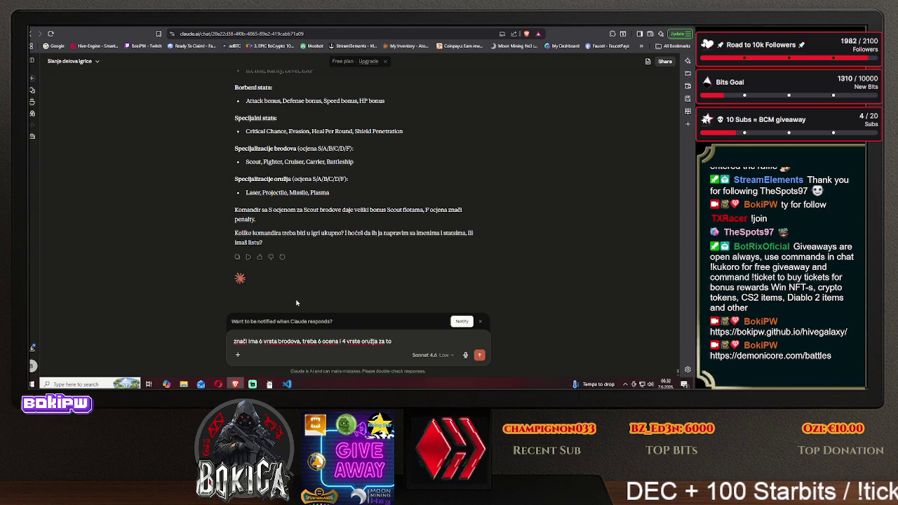
pyautogui.write('o ocene')
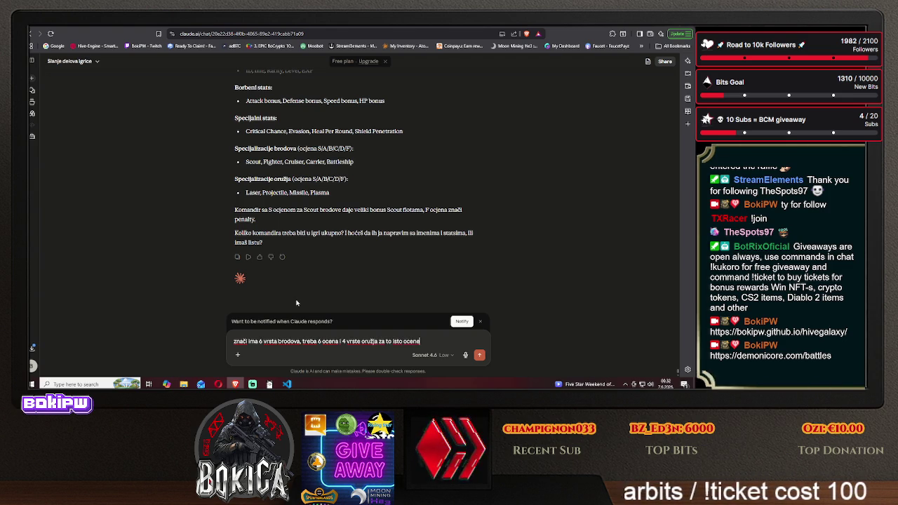
pyautogui.press('Return')
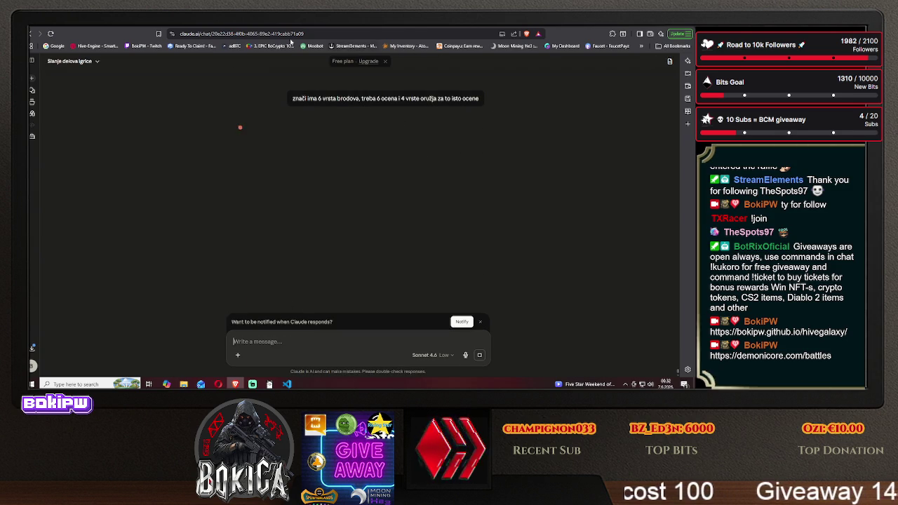
pyautogui.hotkey('ctrl', 'Tab')
# Copy the Ship Class Mastery heading and grade table from DeepSeek's NOVI STATOVI section.
pyautogui.scroll(-10, 232, 243)
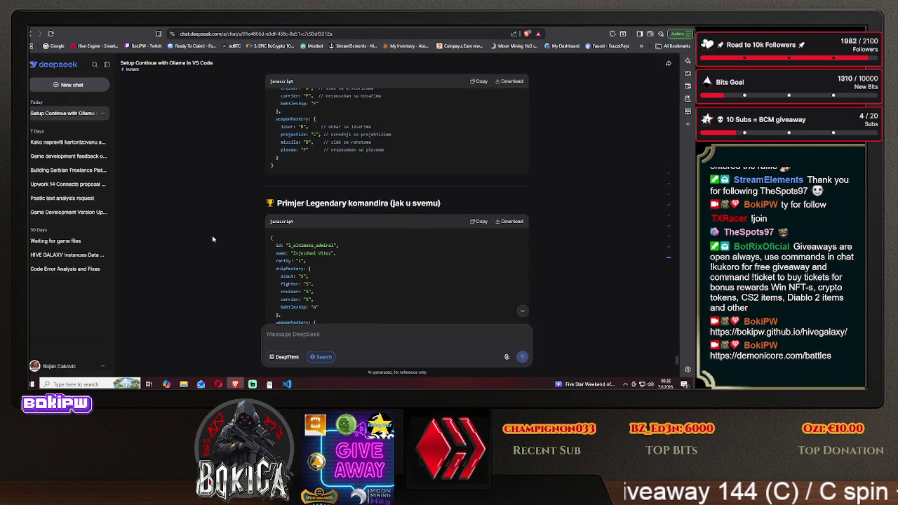
pyautogui.scroll(-5, 213, 240)
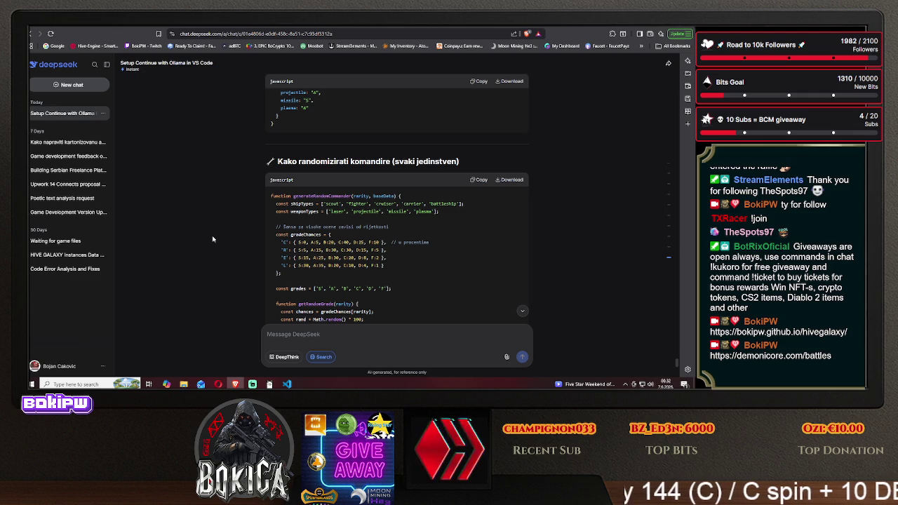
pyautogui.scroll(1, 212, 239)
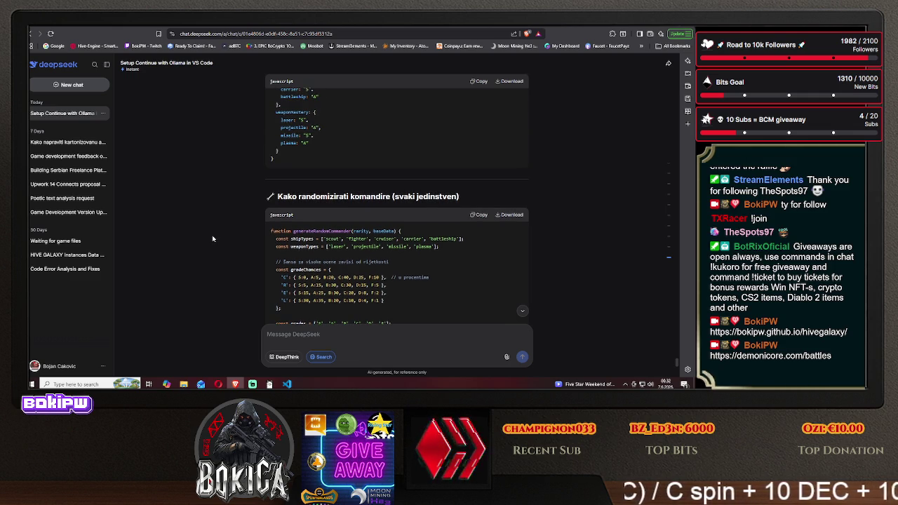
pyautogui.scroll(2, 212, 240)
pyautogui.scroll(1, 212, 239)
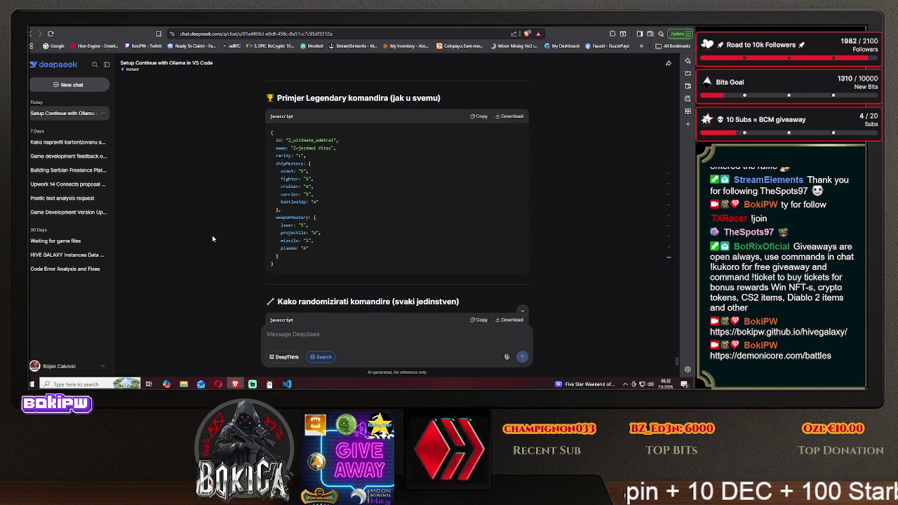
pyautogui.scroll(5, 212, 239)
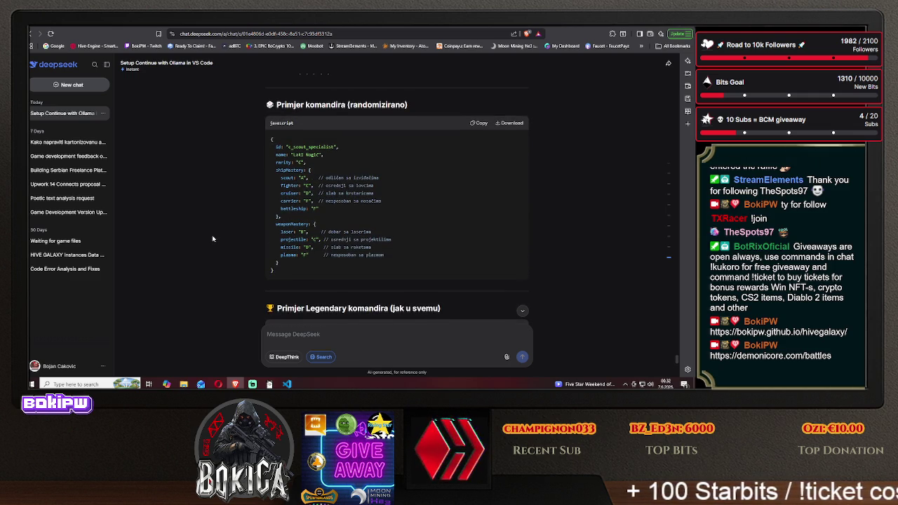
pyautogui.scroll(5, 212, 239)
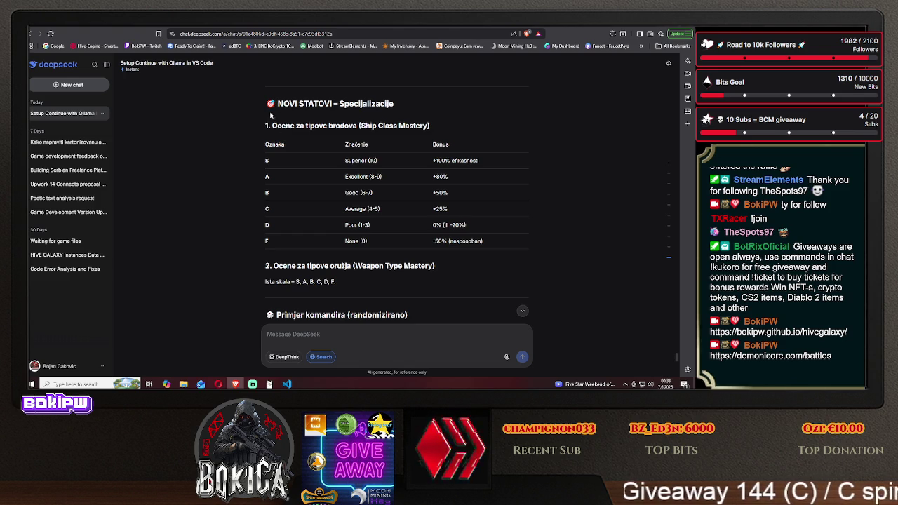
pyautogui.moveTo(269, 125)
pyautogui.mouseDown()
pyautogui.moveTo(385, 148)
pyautogui.moveTo(449, 225)
pyautogui.moveTo(493, 244)
pyautogui.moveTo(467, 240)
pyautogui.mouseUp()
pyautogui.rightClick(467, 241)
pyautogui.click(484, 247)
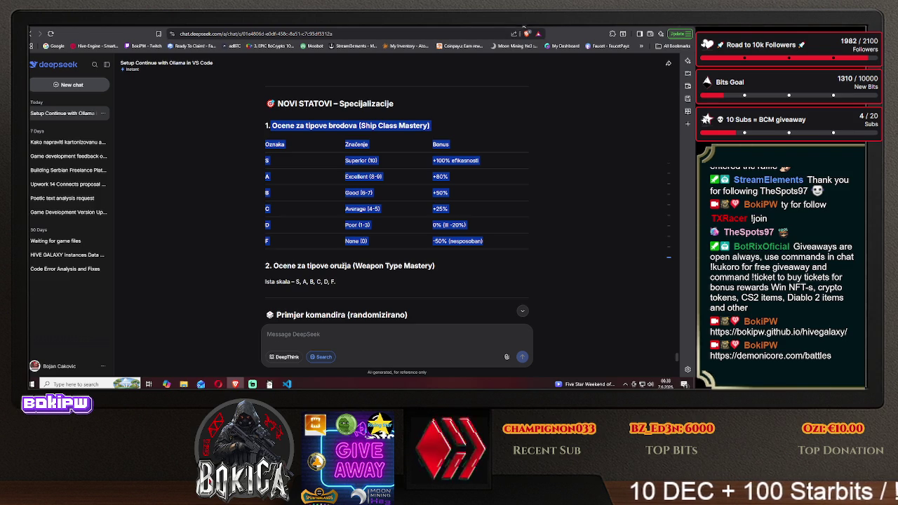
# Paste the Ship Class Mastery table (S Superior +100% to F None -50%) into Claude and send it.
pyautogui.hotkey('ctrl', 'Tab')
pyautogui.hotkey('ctrl', 'v')
pyautogui.press('Return')
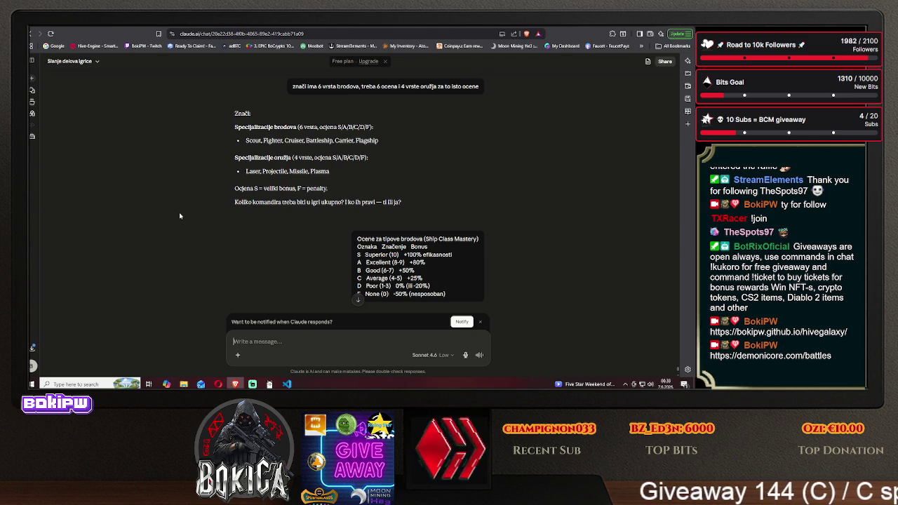
# Read Claude's reply applying the S–F grade scale to weapons with a bonus for each grade.
pyautogui.scroll(-2, 179, 212)
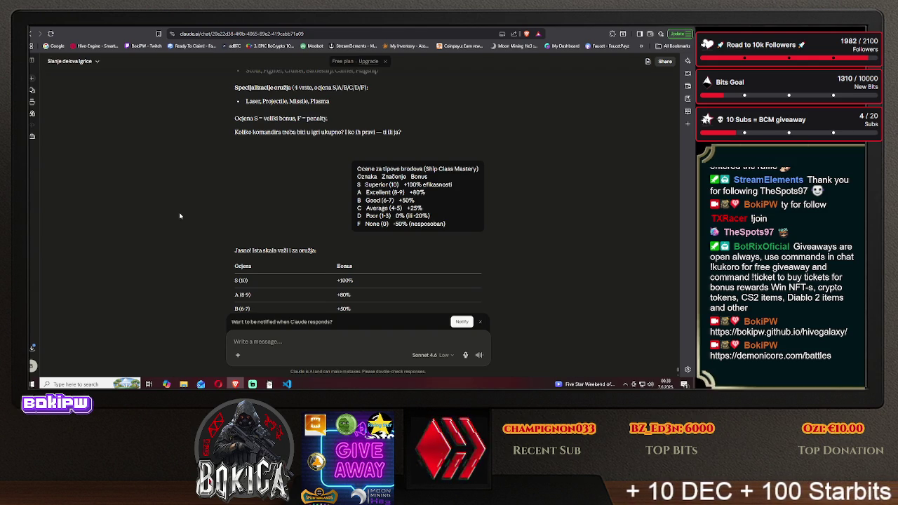
pyautogui.scroll(-2, 179, 212)
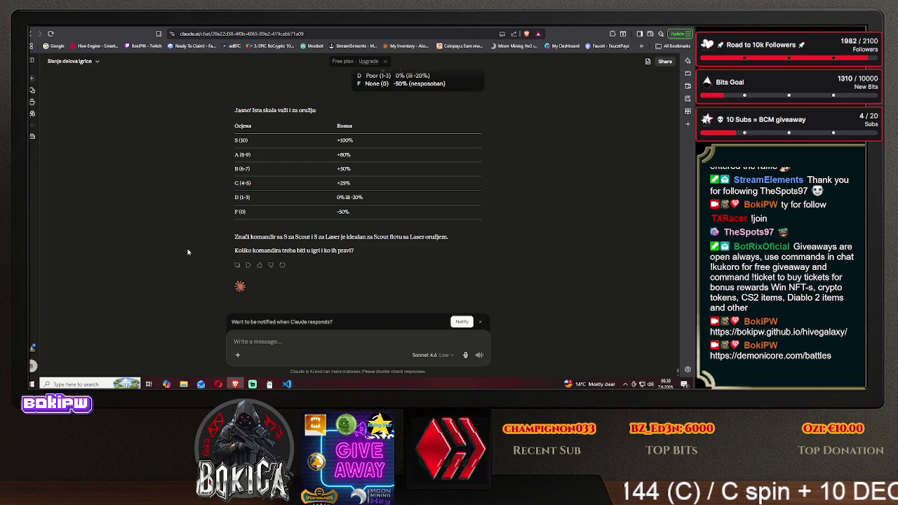
pyautogui.scroll(-1, 187, 251)
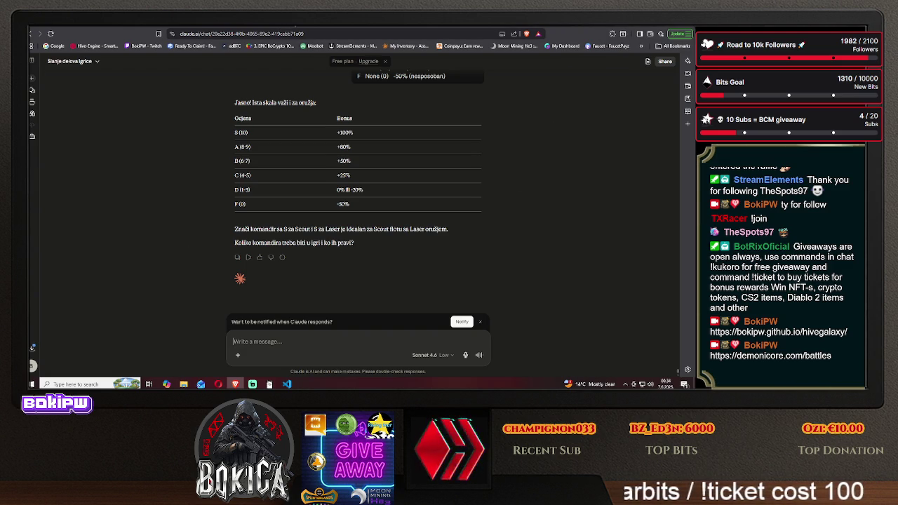
pyautogui.hotkey('ctrl', 'Tab')
pyautogui.click(190, 191)
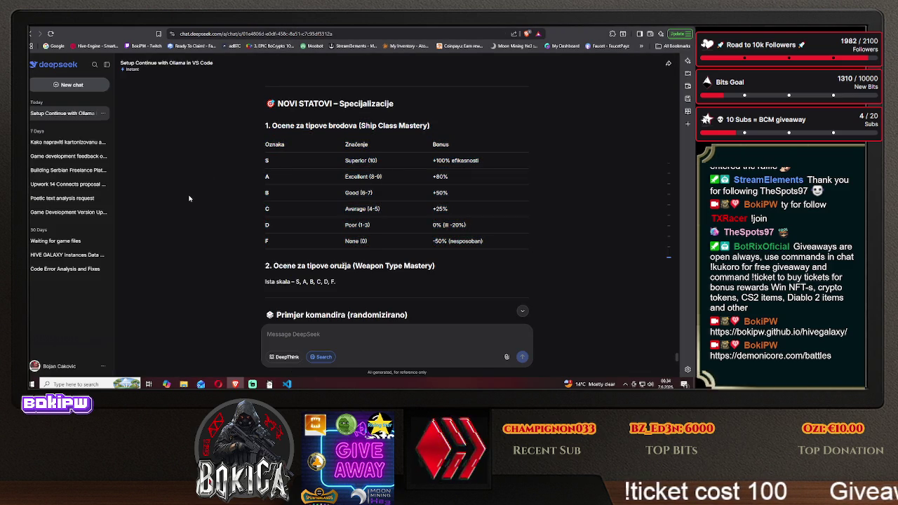
pyautogui.scroll(-10, 189, 198)
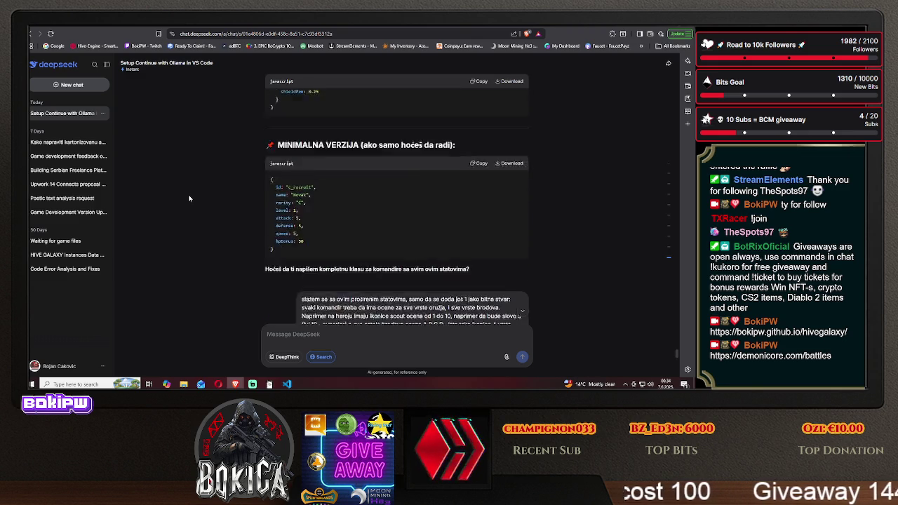
pyautogui.scroll(3, 189, 199)
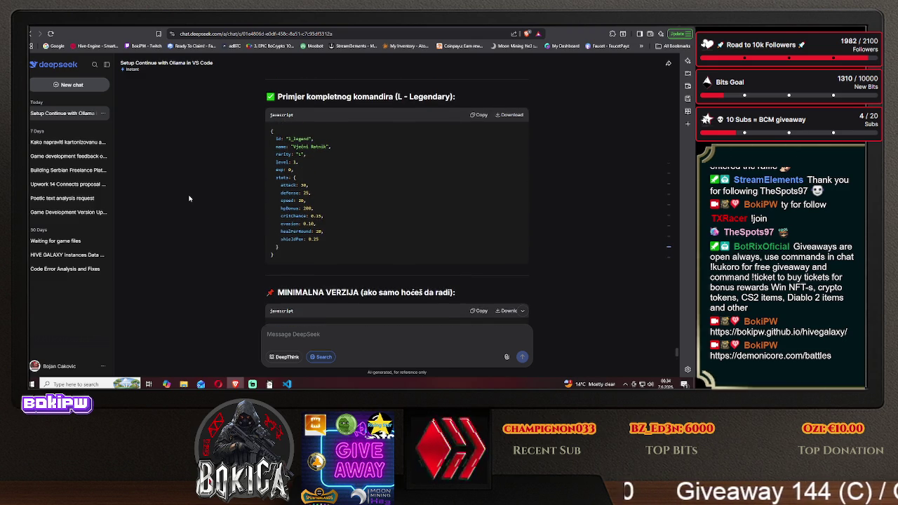
pyautogui.scroll(10, 188, 199)
pyautogui.scroll(-4, 188, 198)
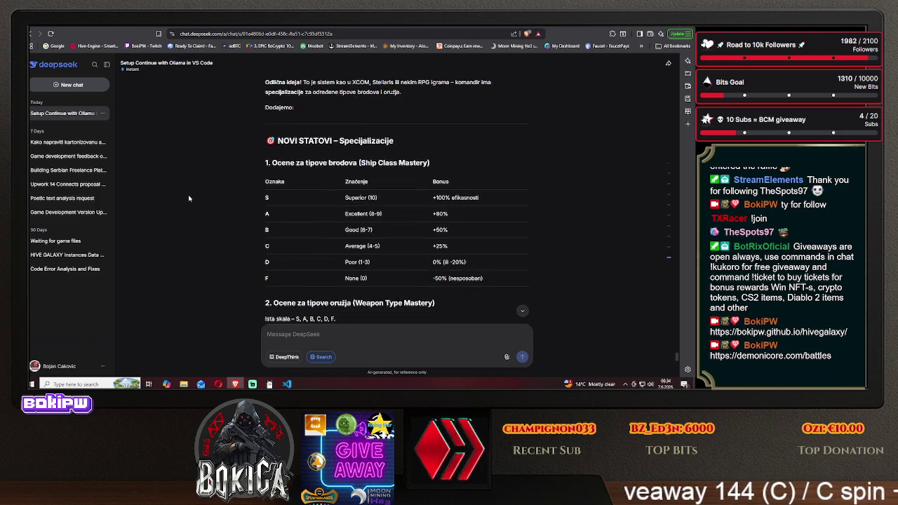
pyautogui.scroll(-5, 189, 198)
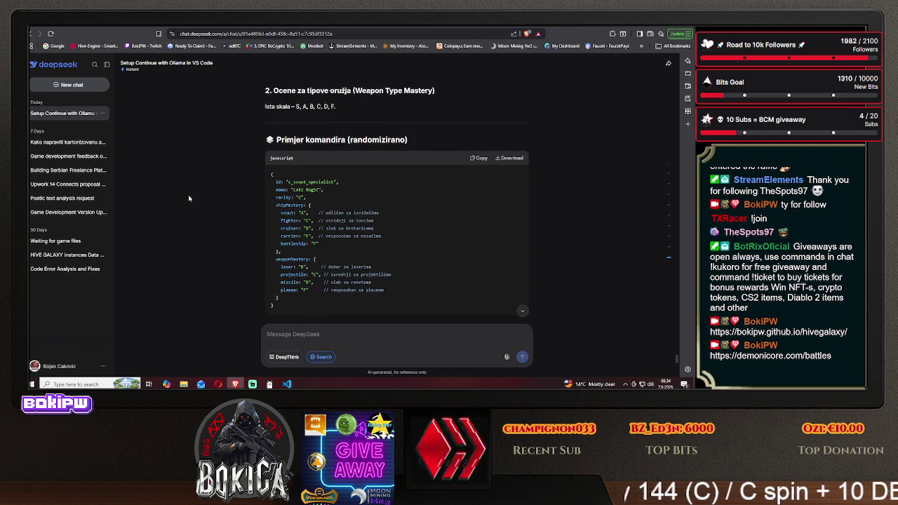
pyautogui.scroll(-1, 189, 199)
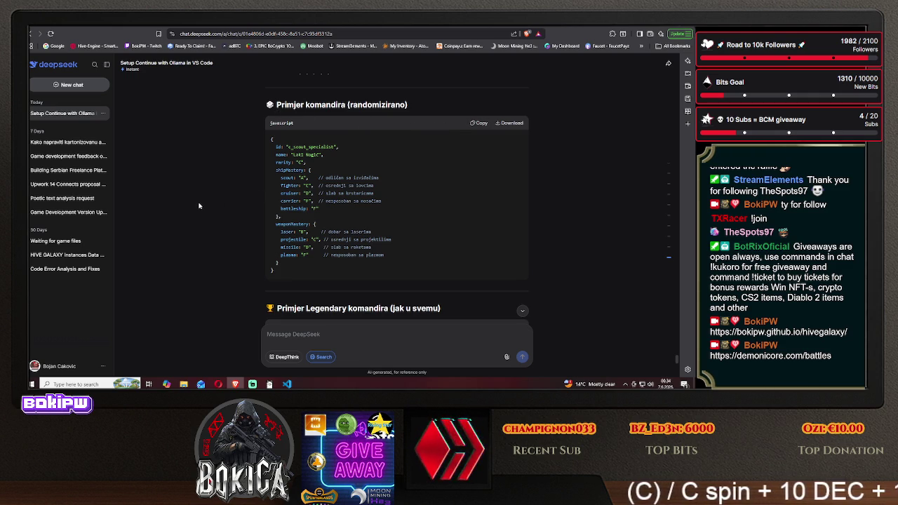
pyautogui.scroll(-3, 199, 206)
pyautogui.scroll(-3, 198, 206)
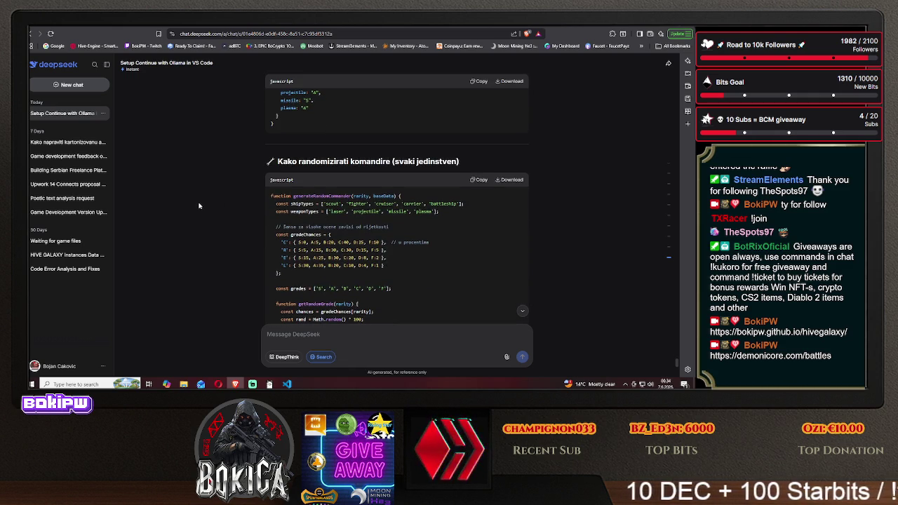
pyautogui.scroll(-1, 198, 205)
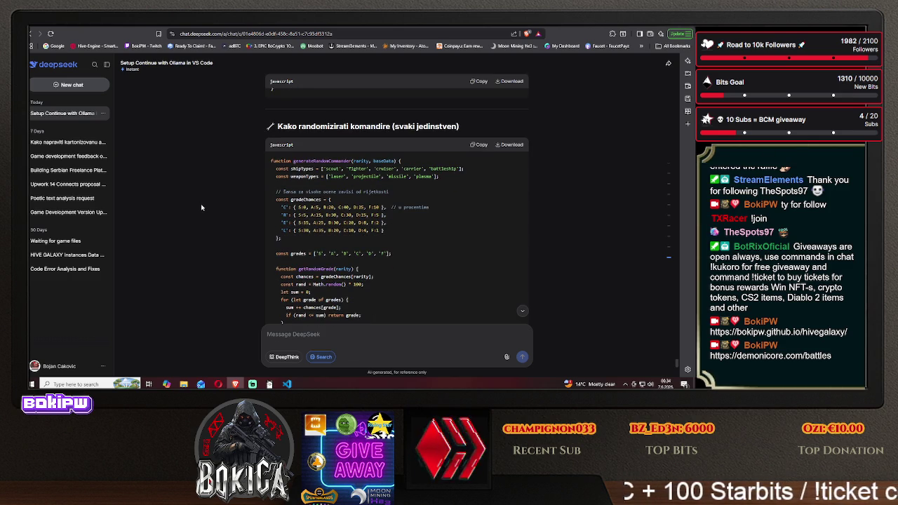
pyautogui.scroll(-1, 201, 208)
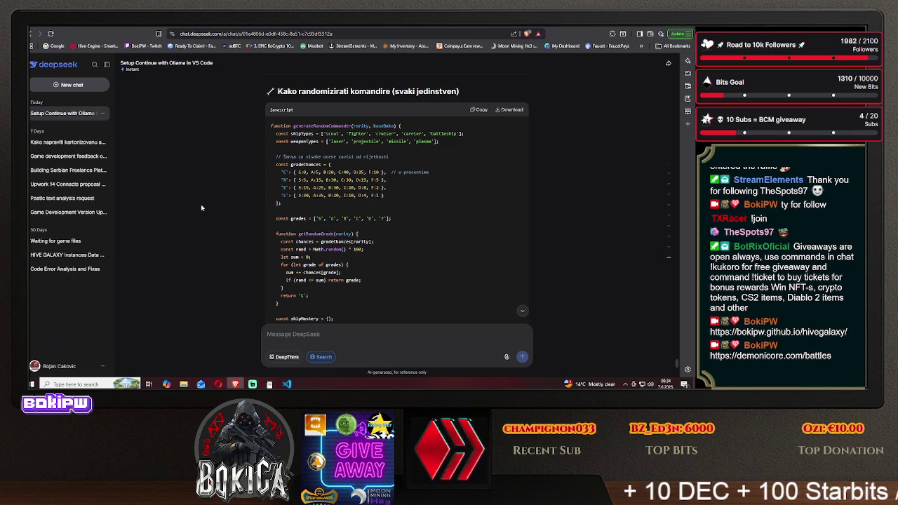
pyautogui.scroll(-3, 201, 207)
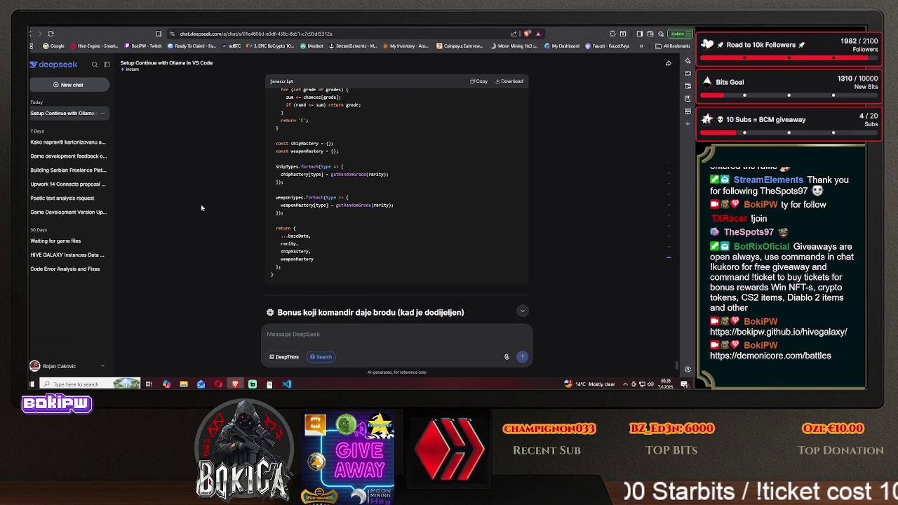
pyautogui.scroll(5, 201, 208)
pyautogui.scroll(3, 201, 208)
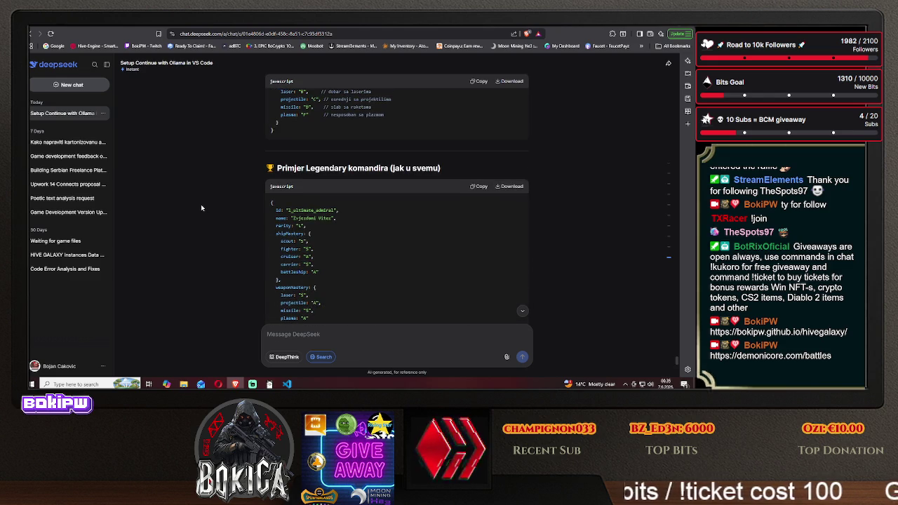
pyautogui.scroll(2, 201, 208)
pyautogui.scroll(1, 200, 207)
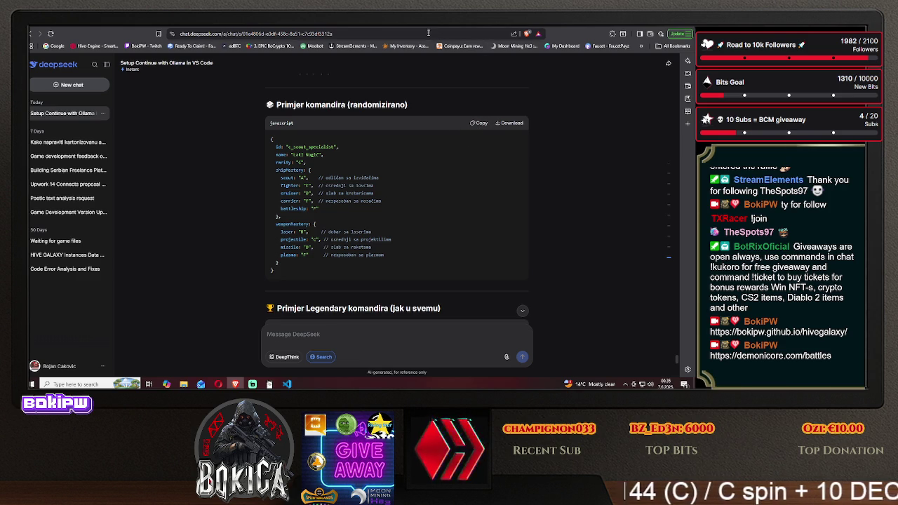
# Send Claude the copied randomized commander example code.
pyautogui.hotkey('ctrl', 'Tab')
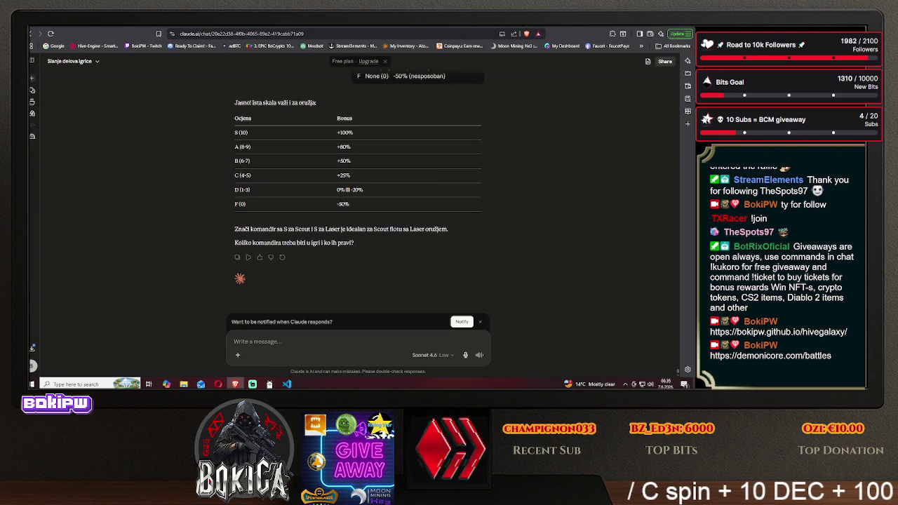
pyautogui.hotkey('ctrl', 'v')
pyautogui.press('Return')
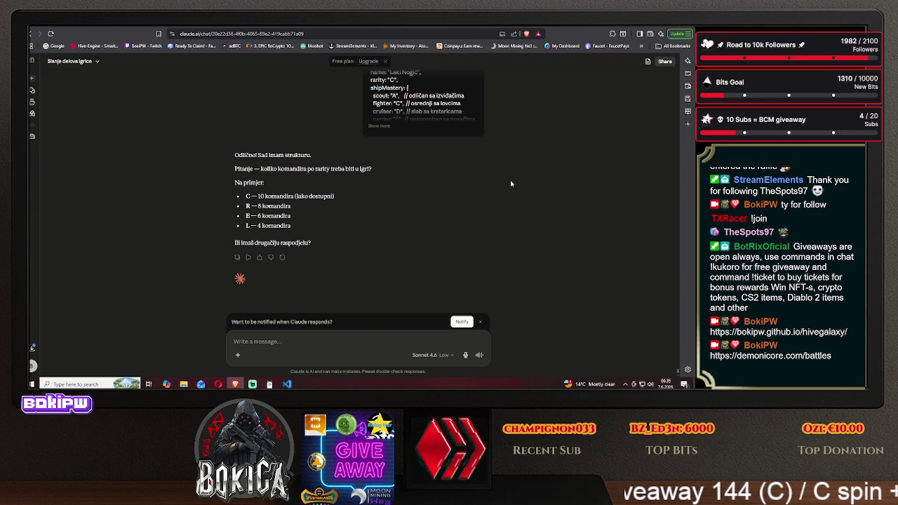
# Send Claude a follow-up note that useful information is coming next.
pyautogui.write('ja ć')
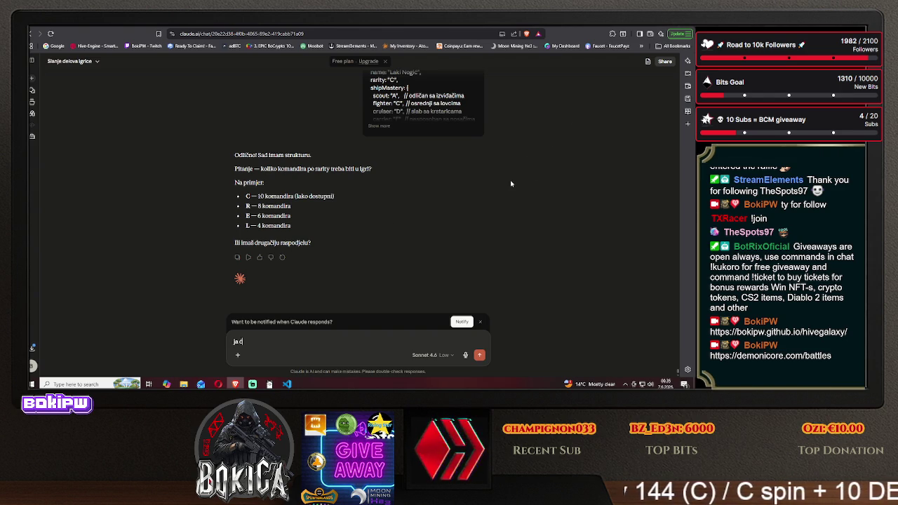
pyautogui.write('u praviti veriva')
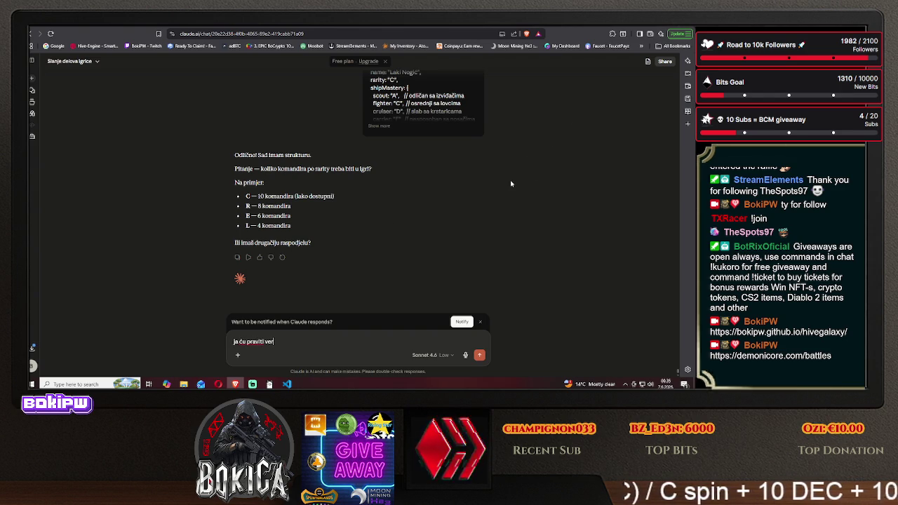
pyautogui.press('BackSpace')
pyautogui.press('BackSpace')
pyautogui.write('ovatno sad ti dajem inf')
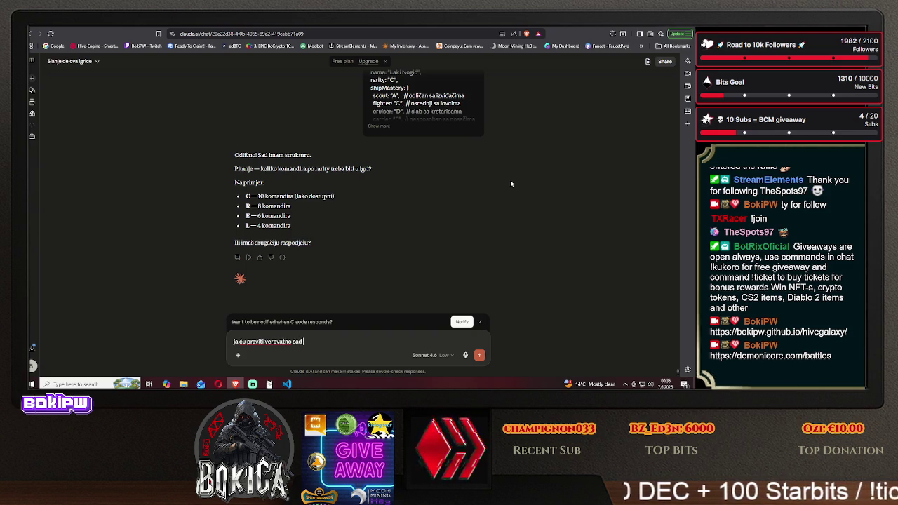
pyautogui.write('orm')
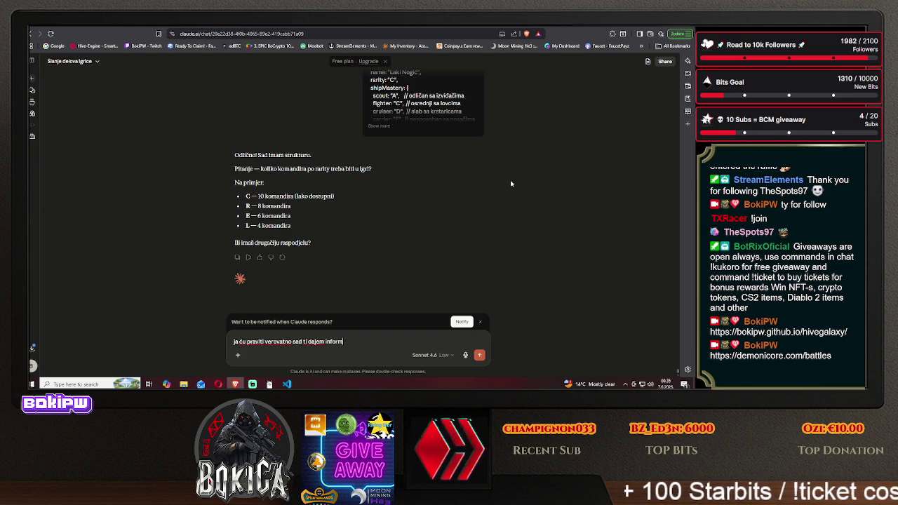
pyautogui.write('acije koje mo')
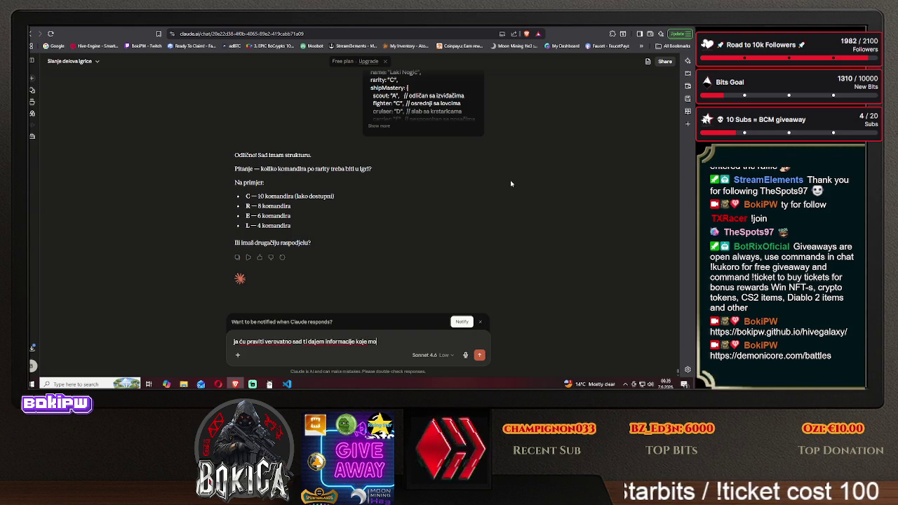
pyautogui.write('gu da ti koriste')
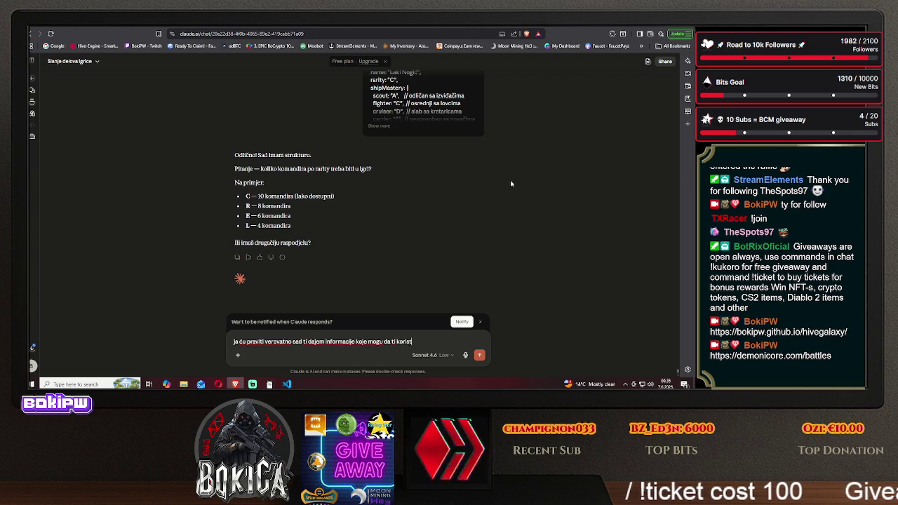
pyautogui.press('Return')
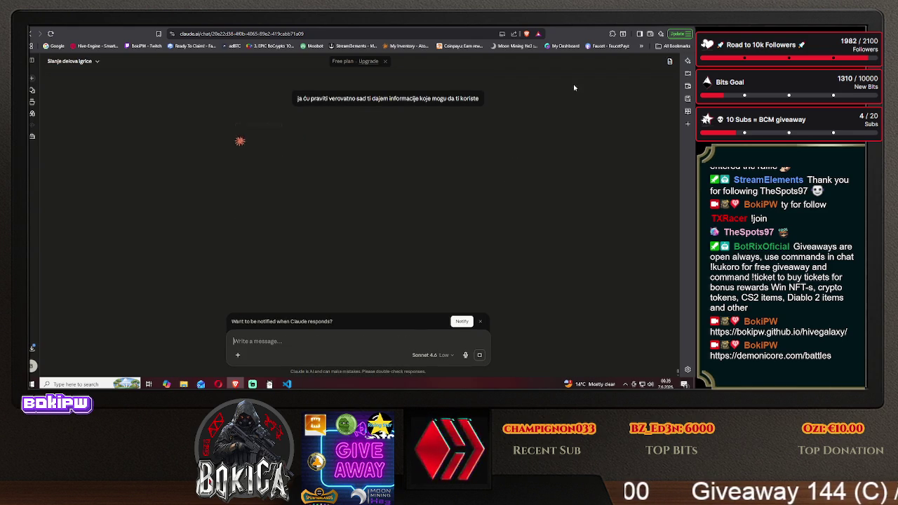
pyautogui.click(295, 28)
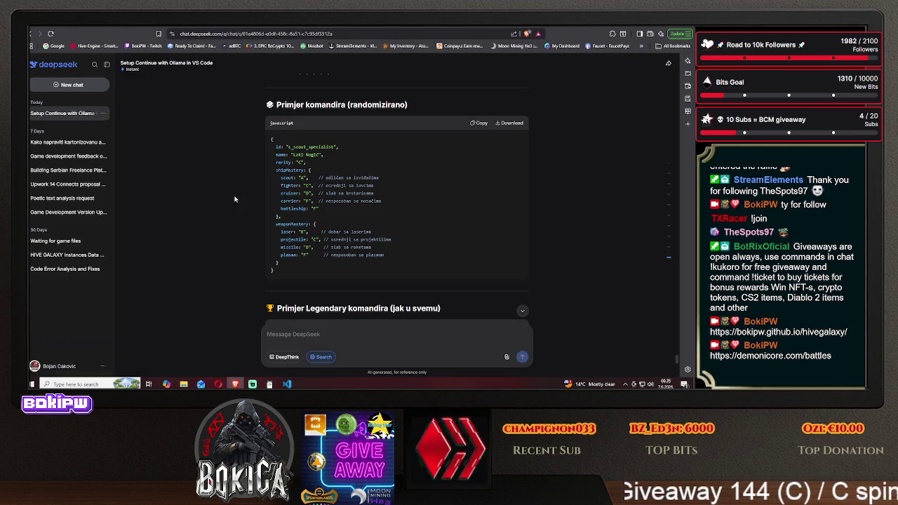
# Copy the 'Kako randomizirati komandire' code from DeepSeek and start a Claude message 'primer kako randomizirati komandira'.
pyautogui.scroll(-3, 223, 212)
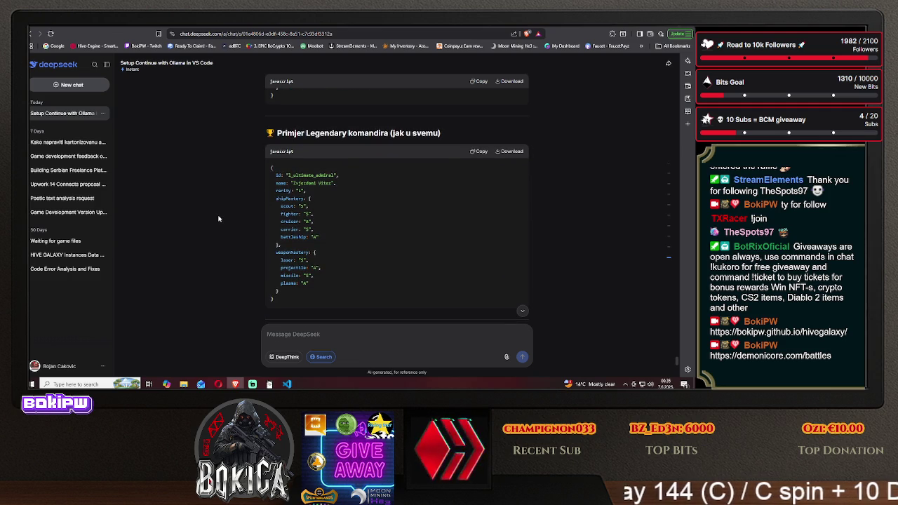
pyautogui.scroll(-1, 218, 219)
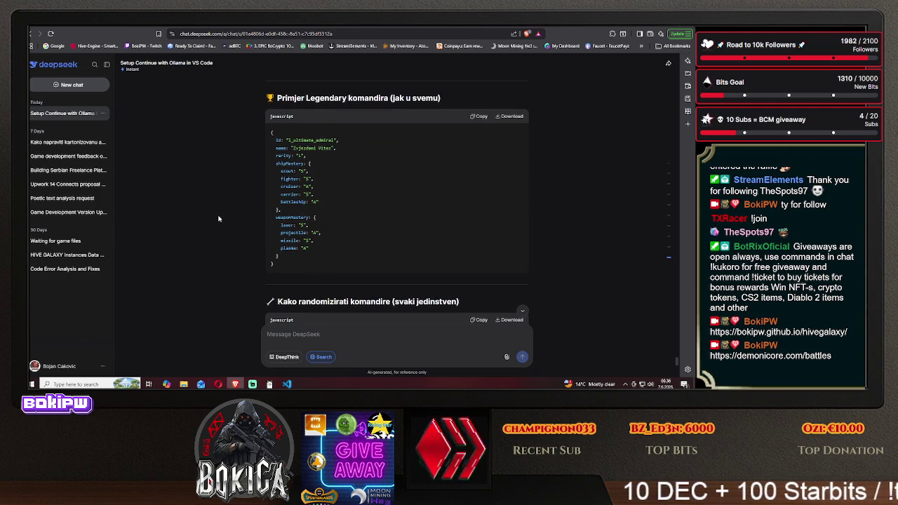
pyautogui.scroll(-3, 218, 219)
pyautogui.scroll(-3, 218, 219)
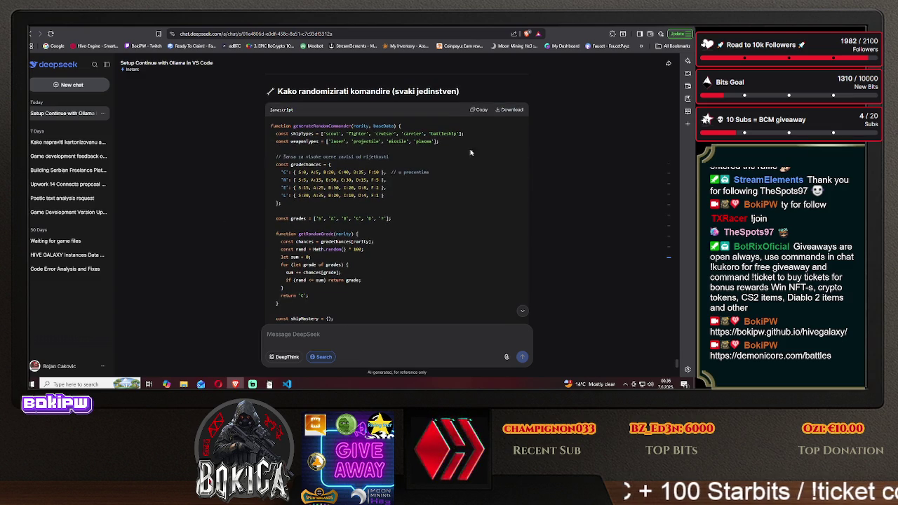
pyautogui.click(477, 111)
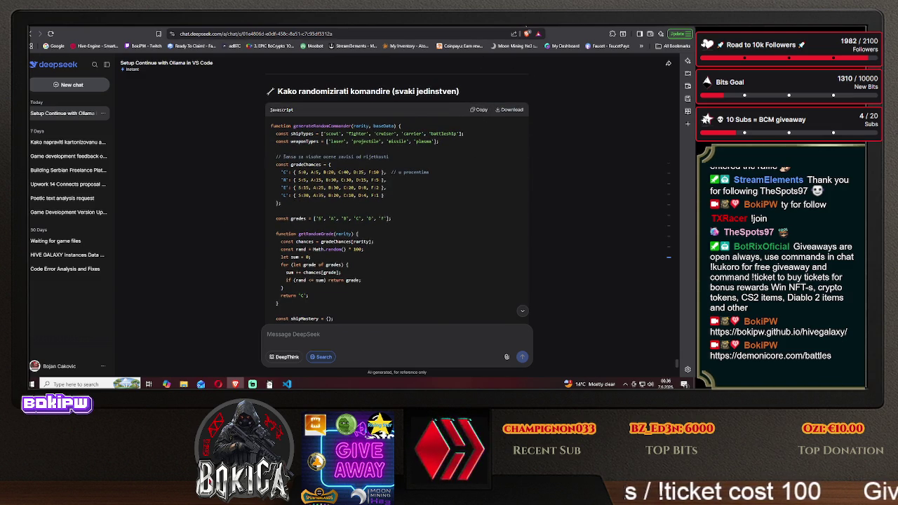
pyautogui.hotkey('ctrl', 'Tab')
pyautogui.write('pri')
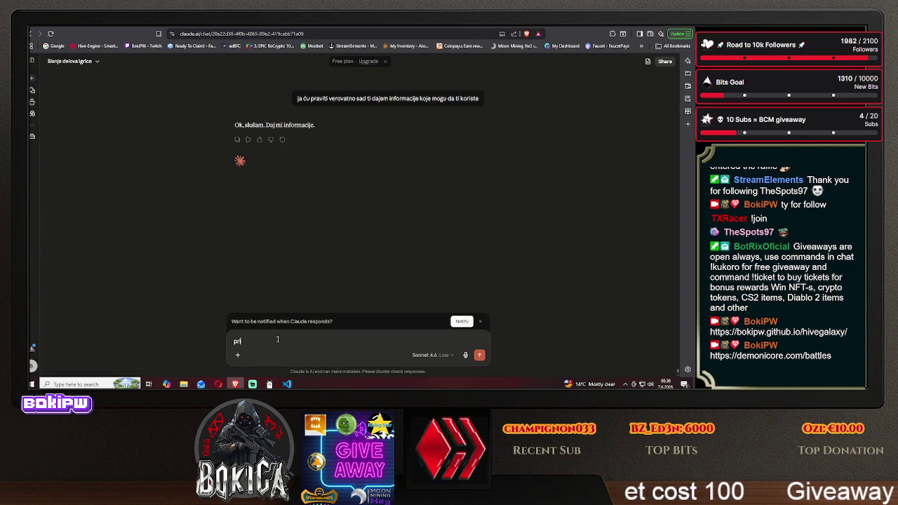
pyautogui.write('mer kako randomizirati k')
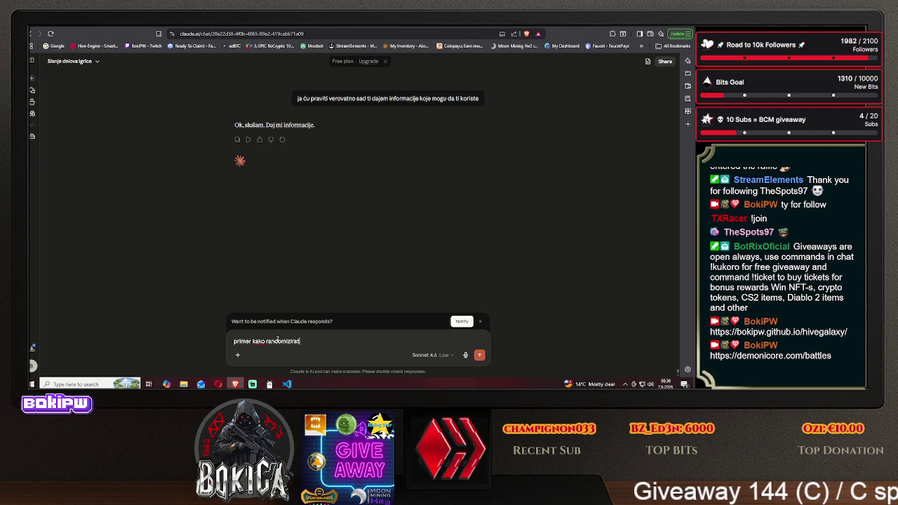
pyautogui.write('omandira:')
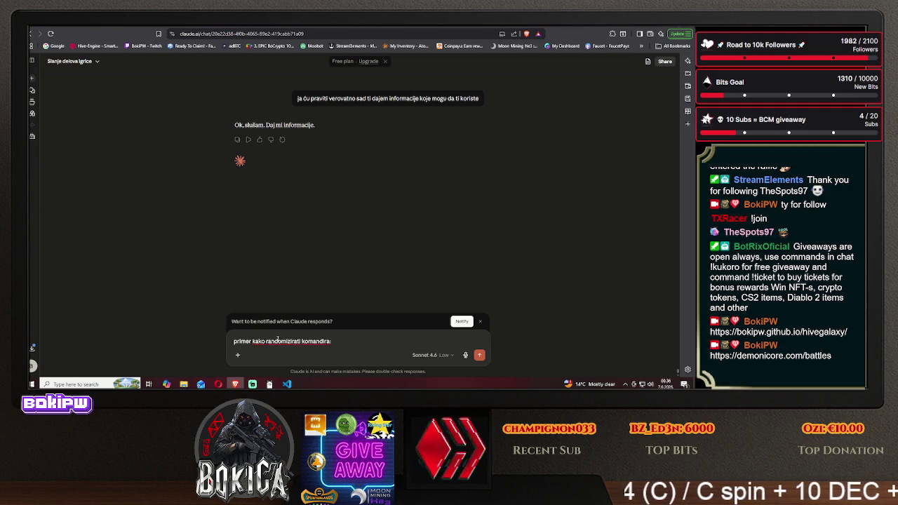
# Send the commander randomization code example to Claude, then bring up the HIVE GALAXY Blueprinti page.
pyautogui.hotkey('ctrl', 'v')
pyautogui.press('Return')
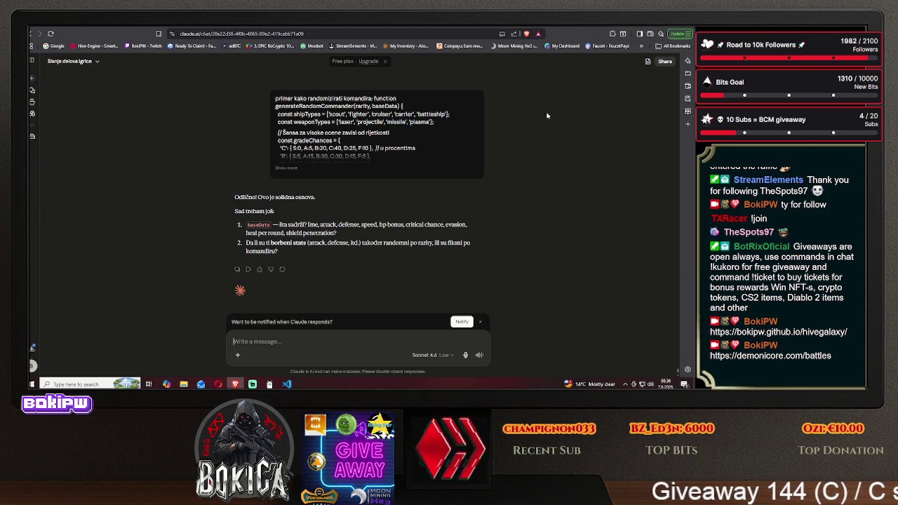
pyautogui.hotkey('ctrl', 'Tab')
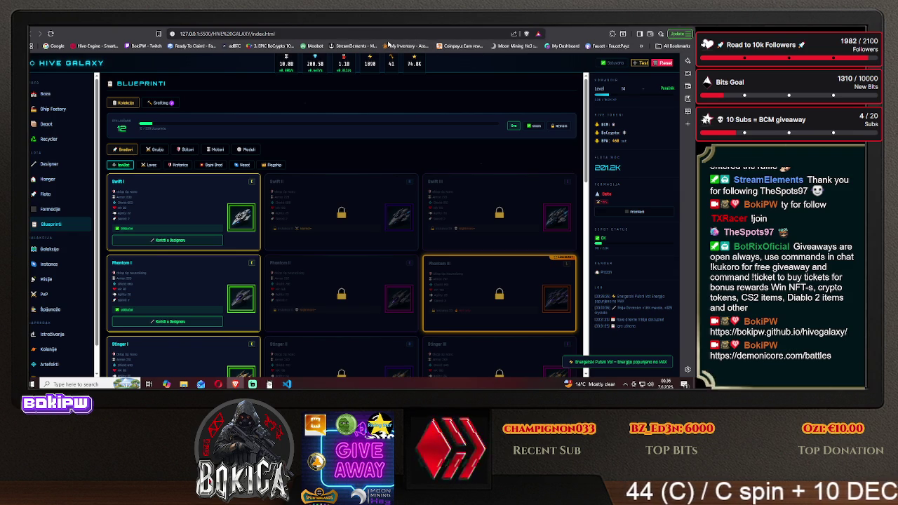
# Copy the getMasteryBonus and applyCommanderToShip code from DeepSeek's 'Bonus koji komandir daje brodu' block.
pyautogui.click(292, 26)
pyautogui.scroll(-5, 193, 210)
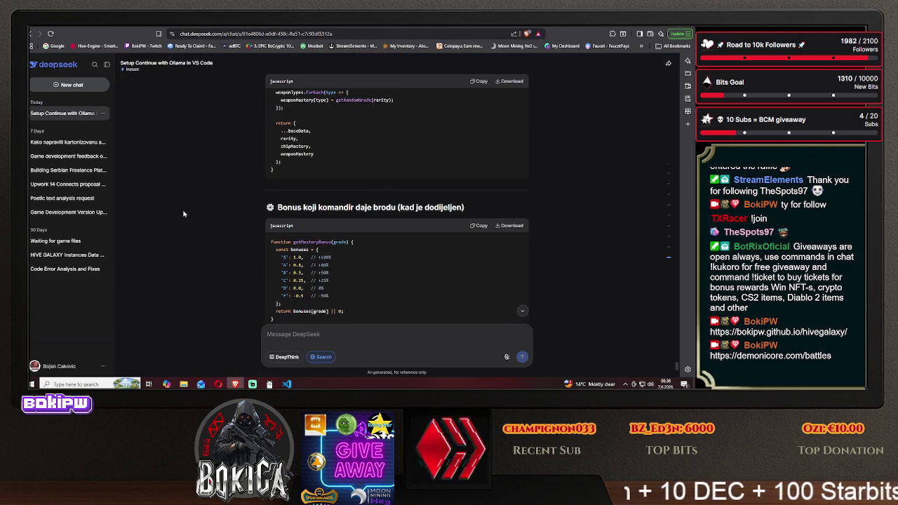
pyautogui.scroll(-2, 183, 213)
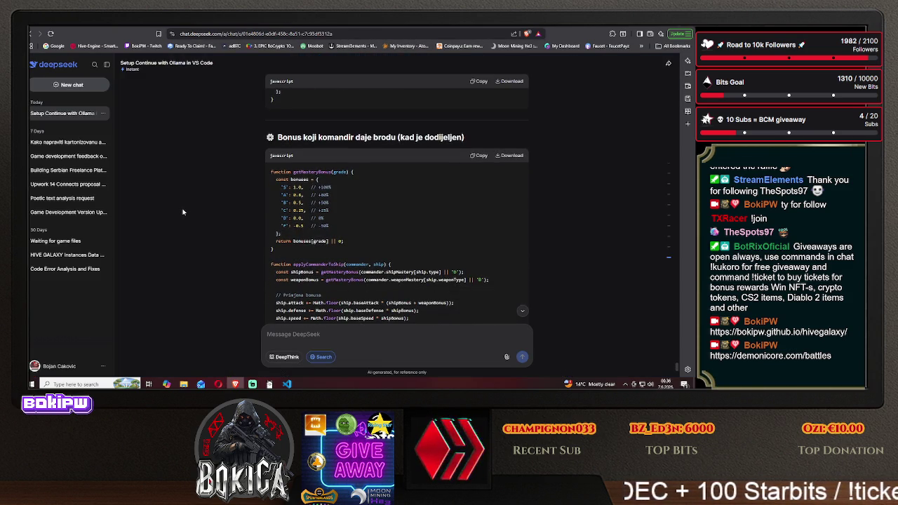
pyautogui.scroll(-1, 183, 212)
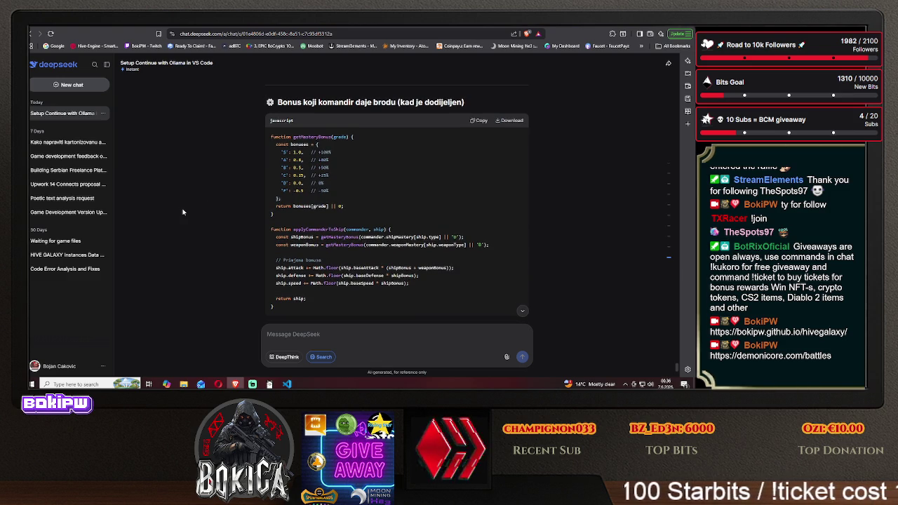
pyautogui.click(474, 124)
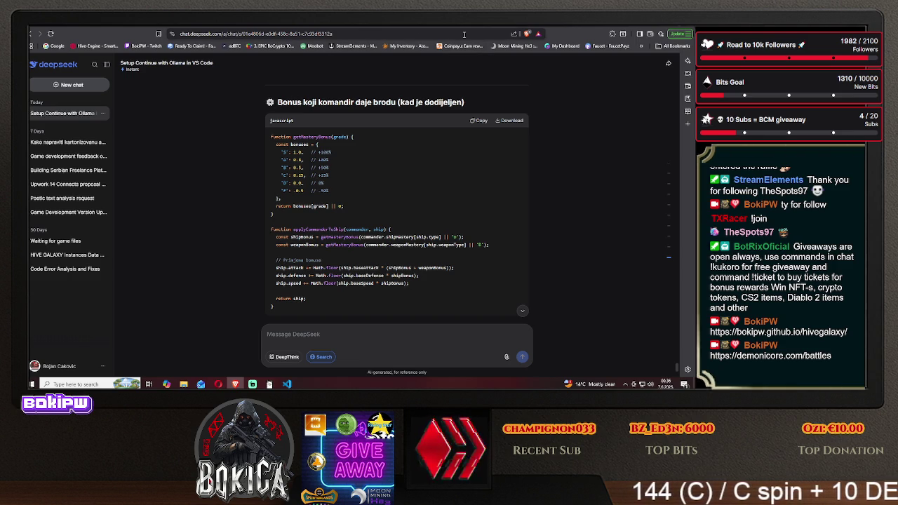
pyautogui.hotkey('ctrl', 'Tab')
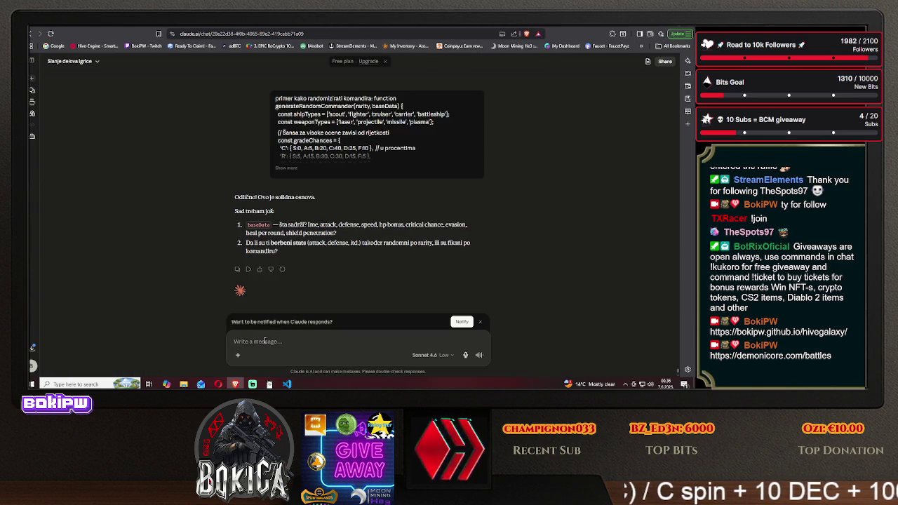
# Send Claude the commander bonus code with the note 'bonus komandira kad daje bonuse brodu kad je dodeljen:'.
pyautogui.write('bonus komandira')
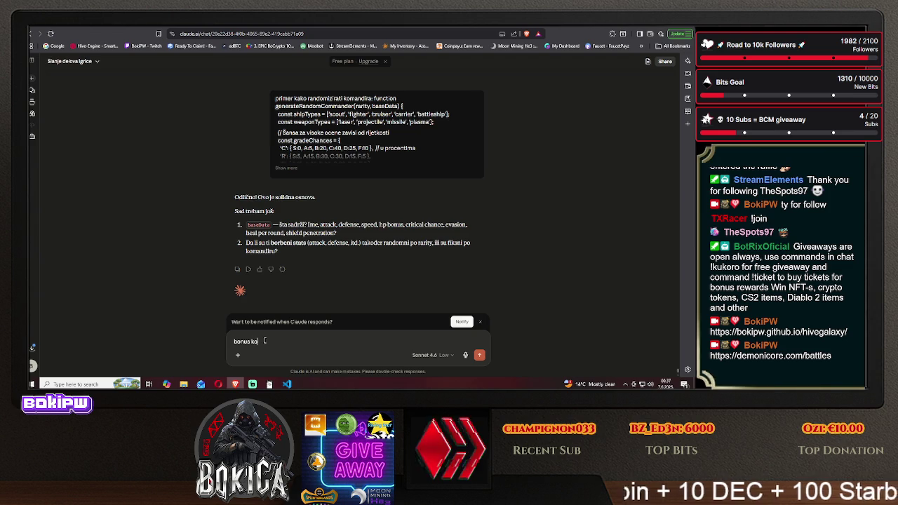
pyautogui.write(' kad')
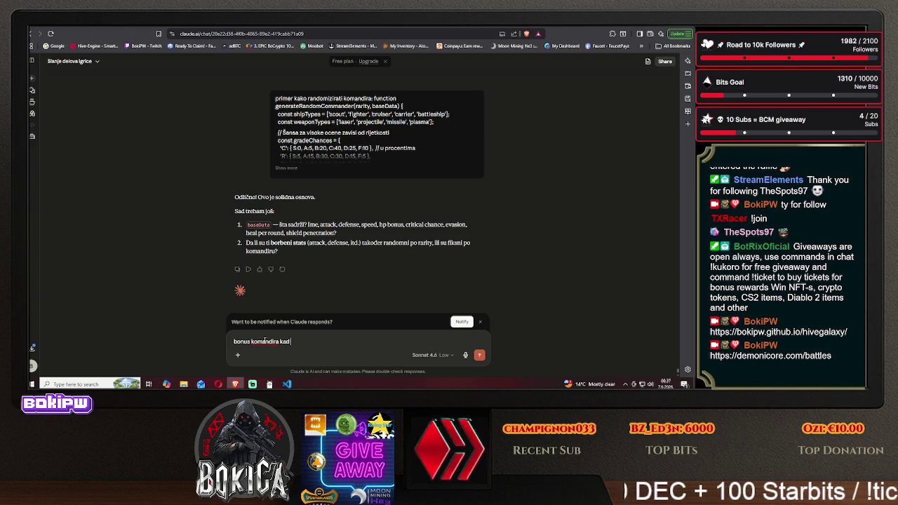
pyautogui.write(' daje bonuse')
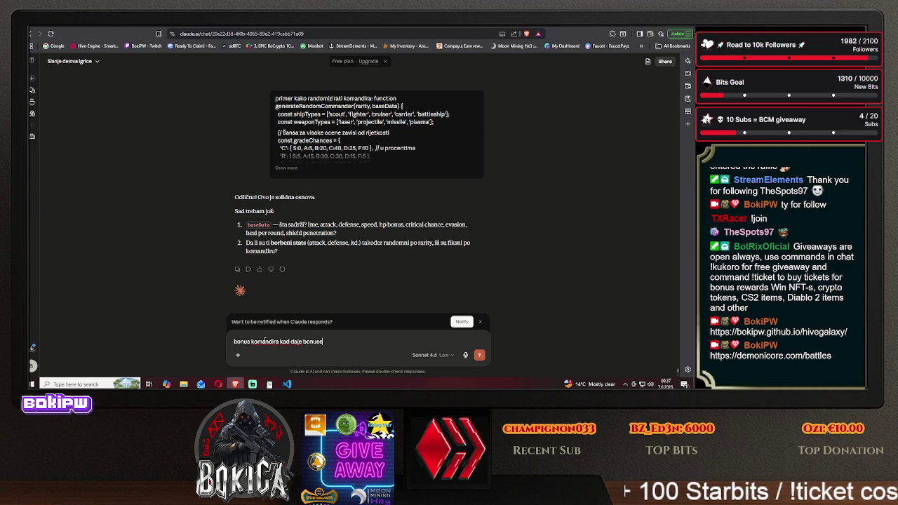
pyautogui.write(' brodu kad je')
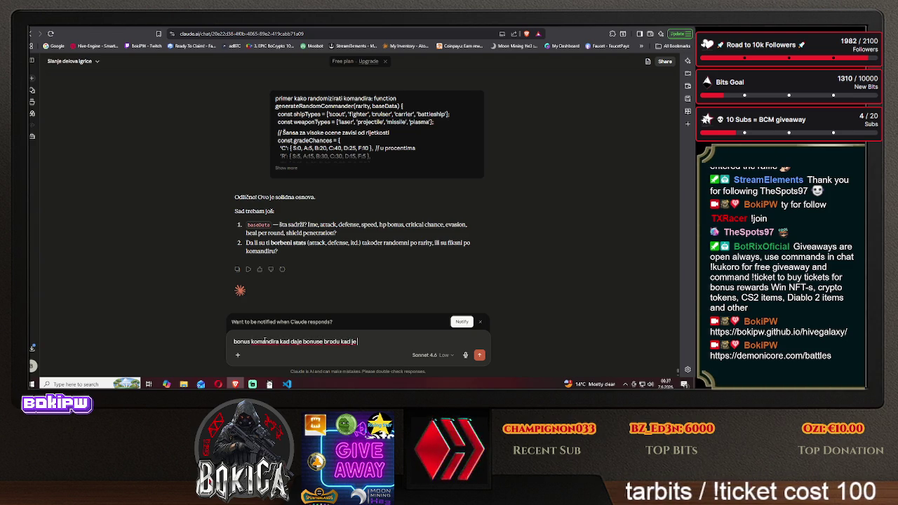
pyautogui.write(' dodeljen:')
pyautogui.hotkey('ctrl', 'v')
pyautogui.press('Return')
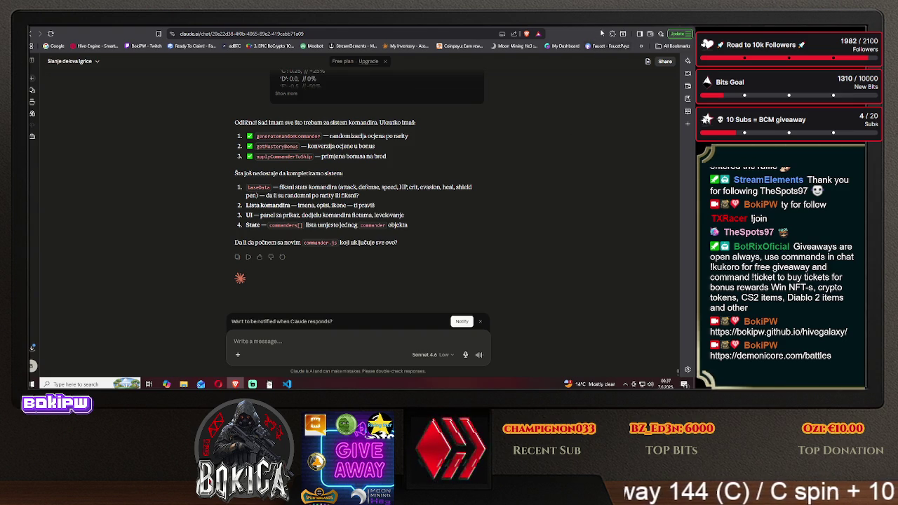
pyautogui.hotkey('ctrl', 'Tab')
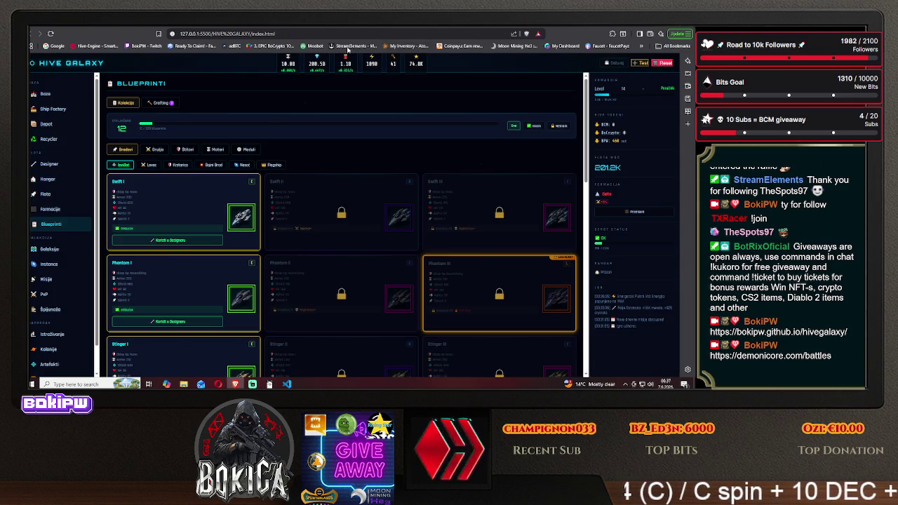
# Copy the renderMasteryIcons grade icon code from DeepSeek's 'UI prikaz ocena (ikone)' block.
pyautogui.click(289, 26)
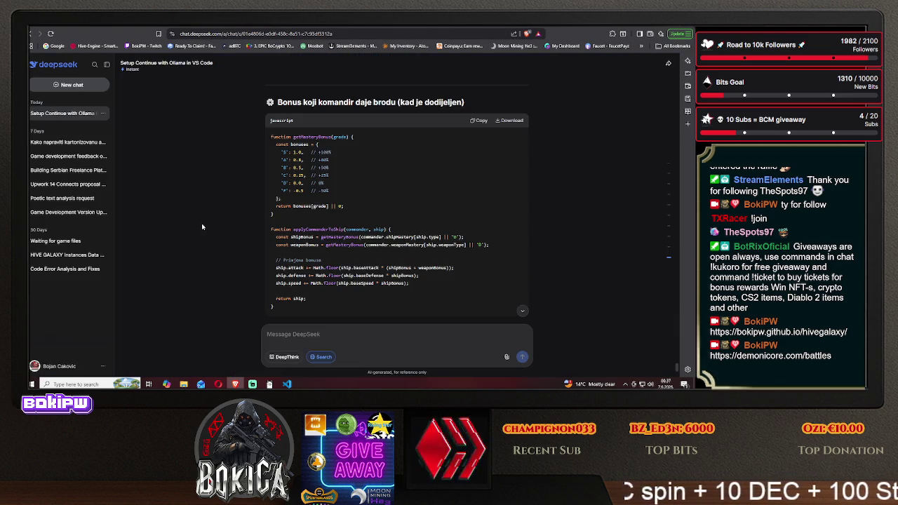
pyautogui.scroll(-3, 201, 227)
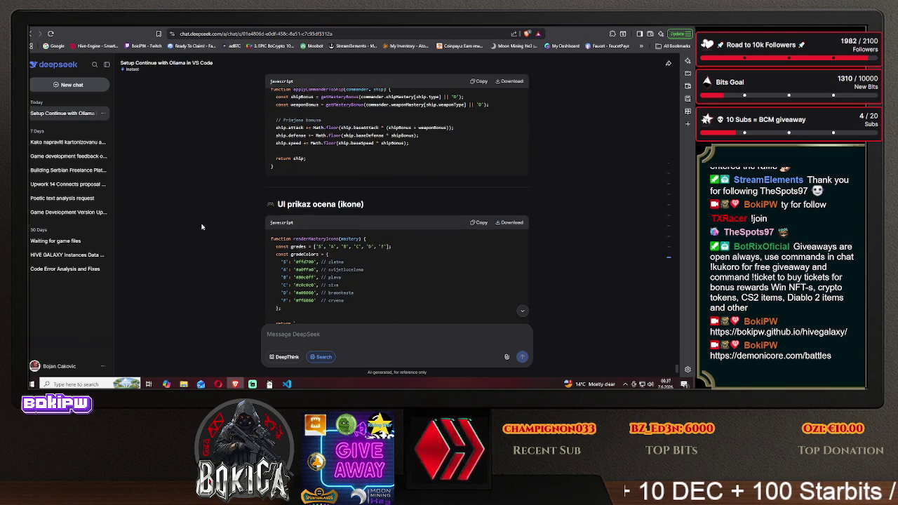
pyautogui.scroll(-2, 201, 226)
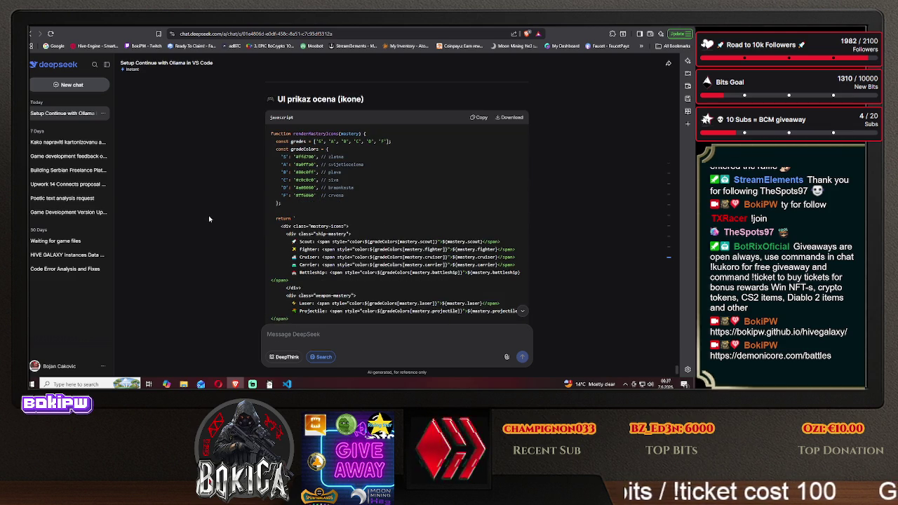
pyautogui.scroll(-1, 208, 218)
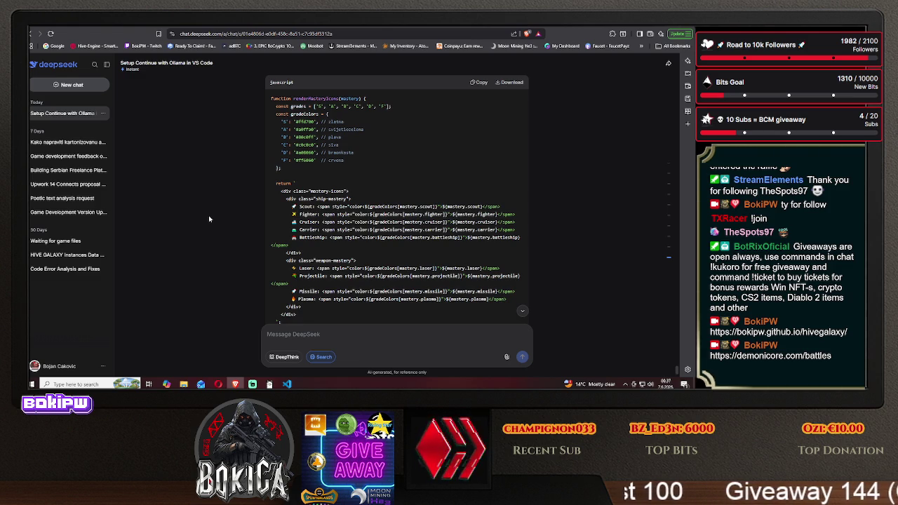
pyautogui.scroll(-5, 209, 219)
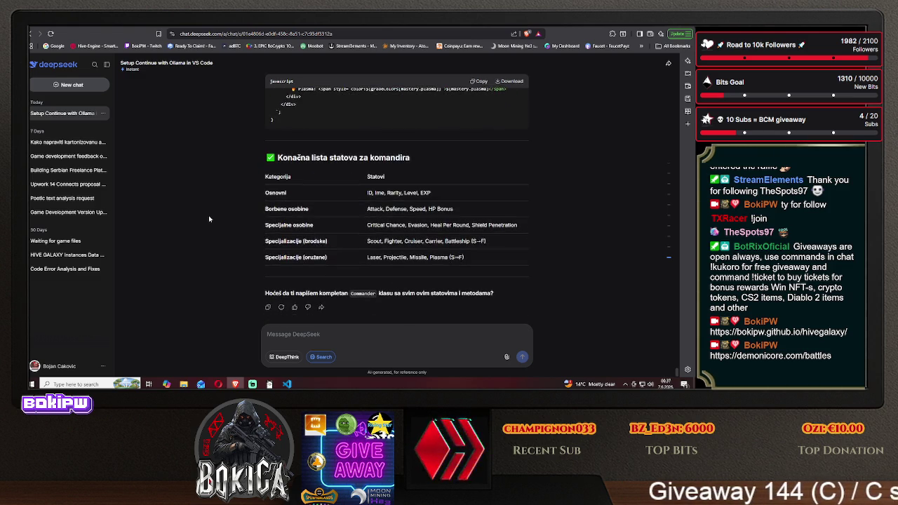
pyautogui.scroll(8, 209, 219)
pyautogui.scroll(-2, 208, 216)
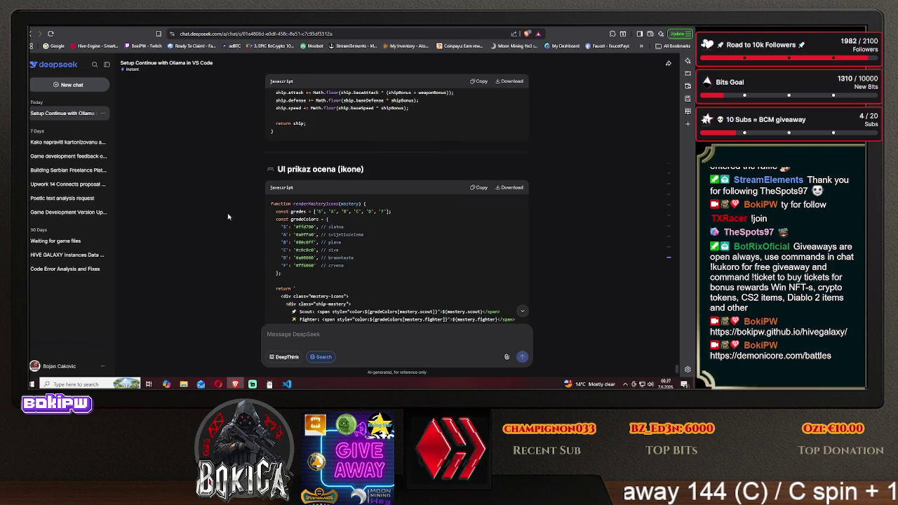
pyautogui.click(479, 189)
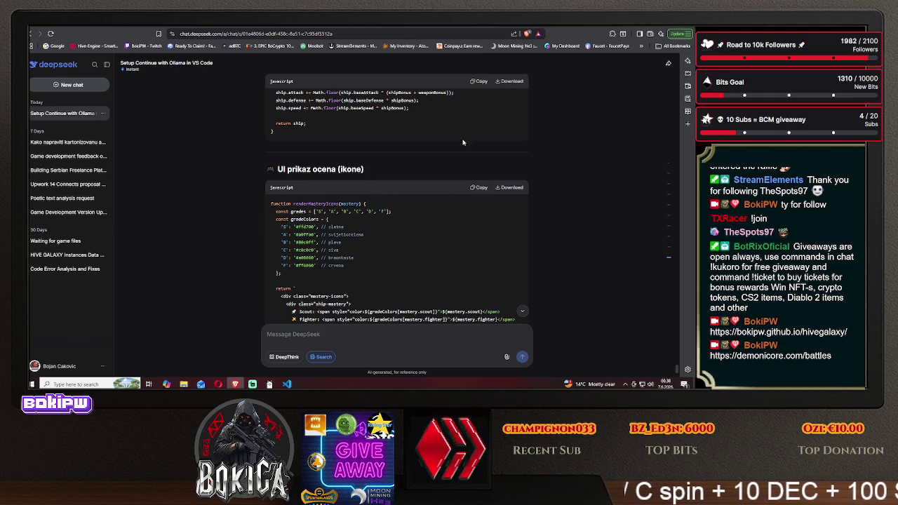
pyautogui.click(497, 30)
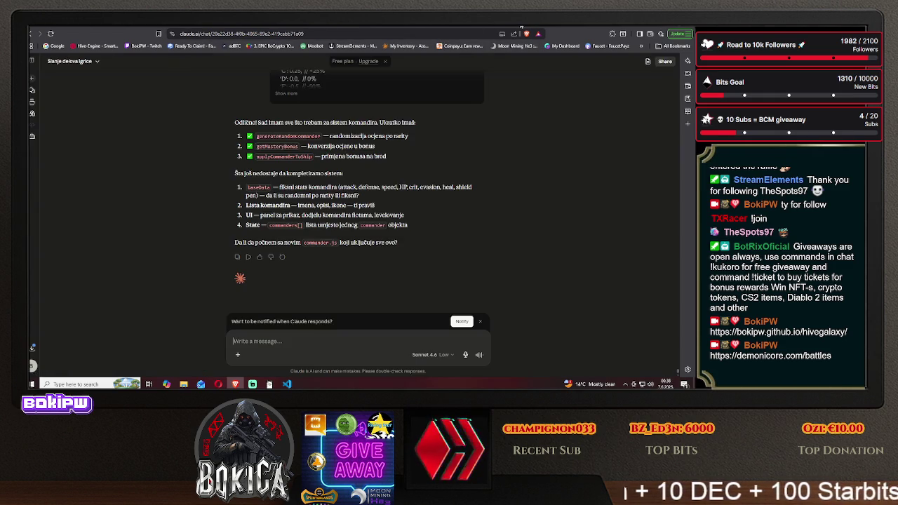
# Send Claude the grade icon display code under the label 'ui prikaz ikona (oc'.
pyautogui.write('ui prikaz ikona')
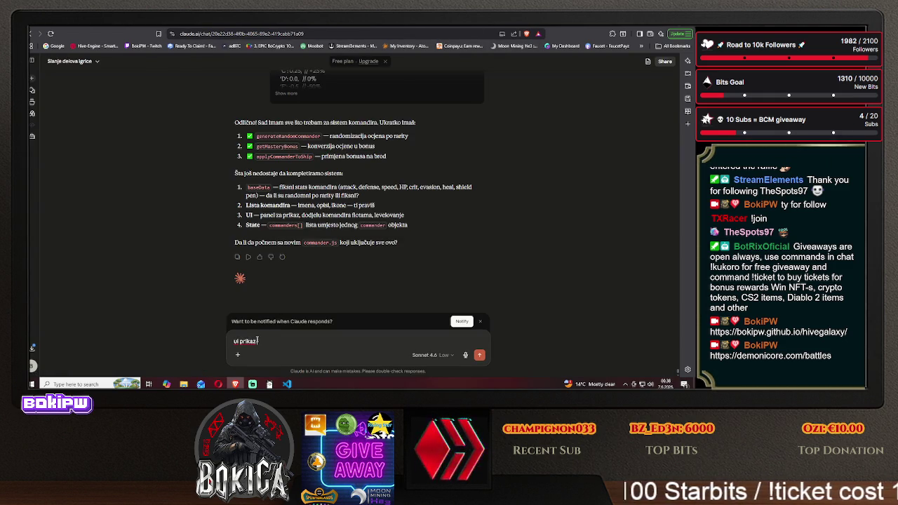
pyautogui.write(' (oc')
pyautogui.hotkey('ctrl', 'v')
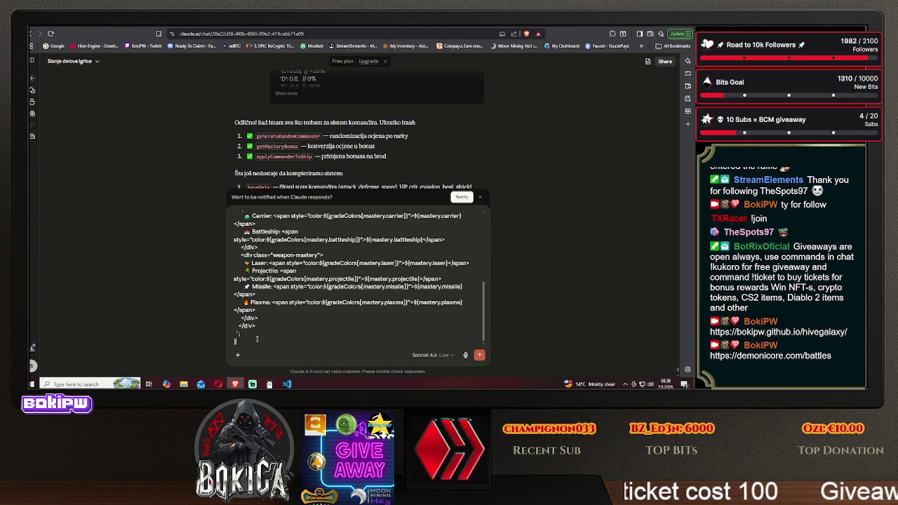
pyautogui.press('Return')
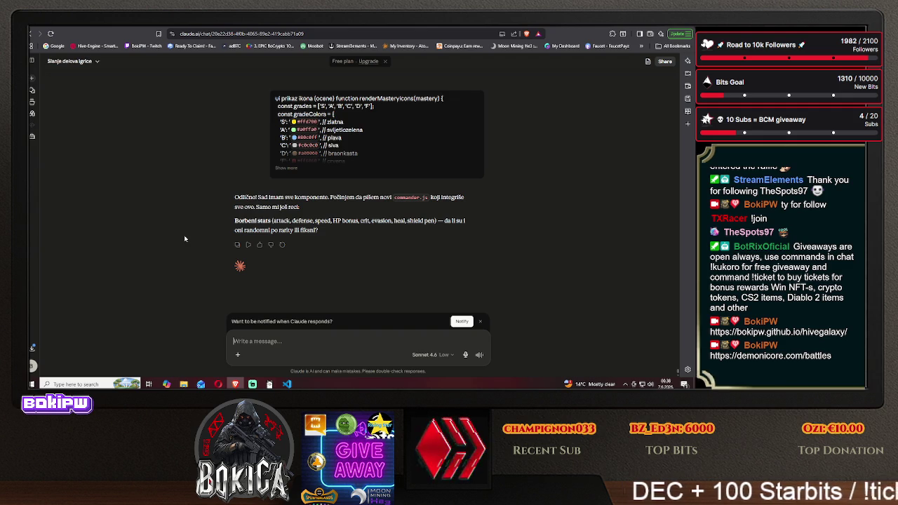
# Tell Claude 'ne praviš ništa dok ti ne kažem' so it builds nothing until told.
pyautogui.write('ne pra')
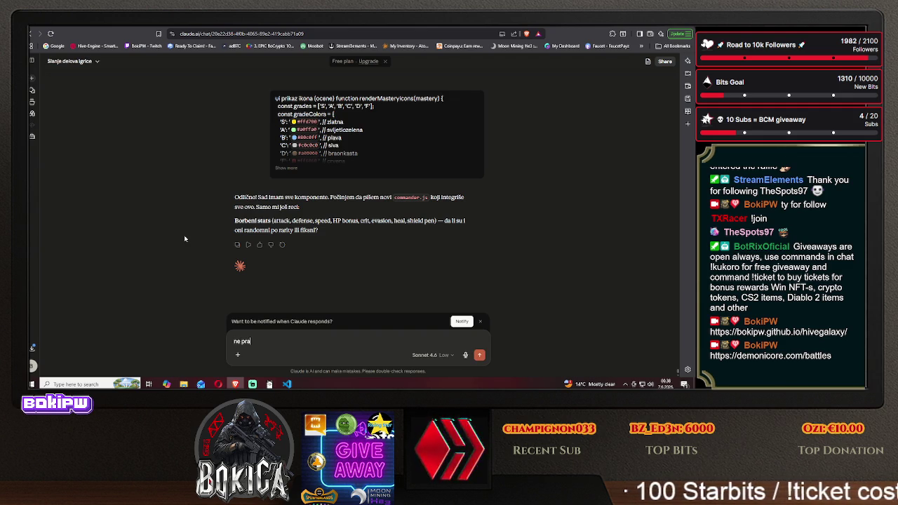
pyautogui.write('viš ništa dok ti ne kažem')
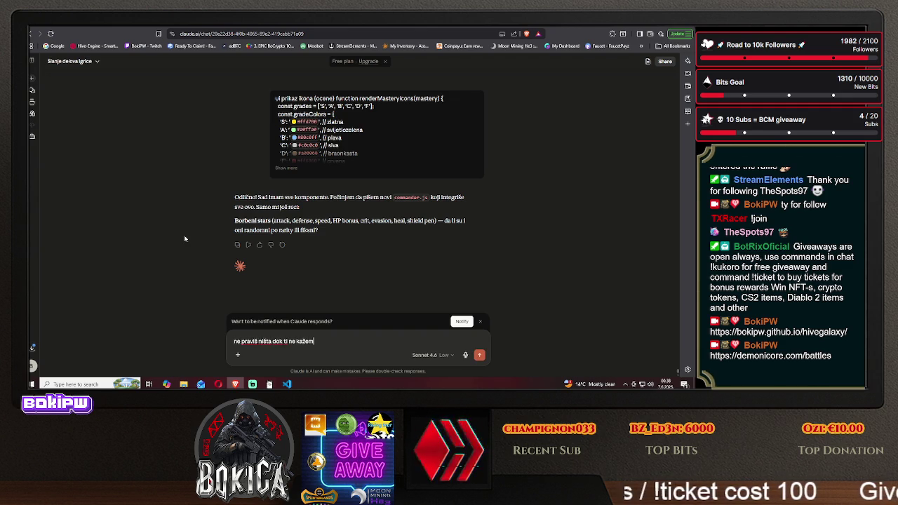
pyautogui.press('Return')
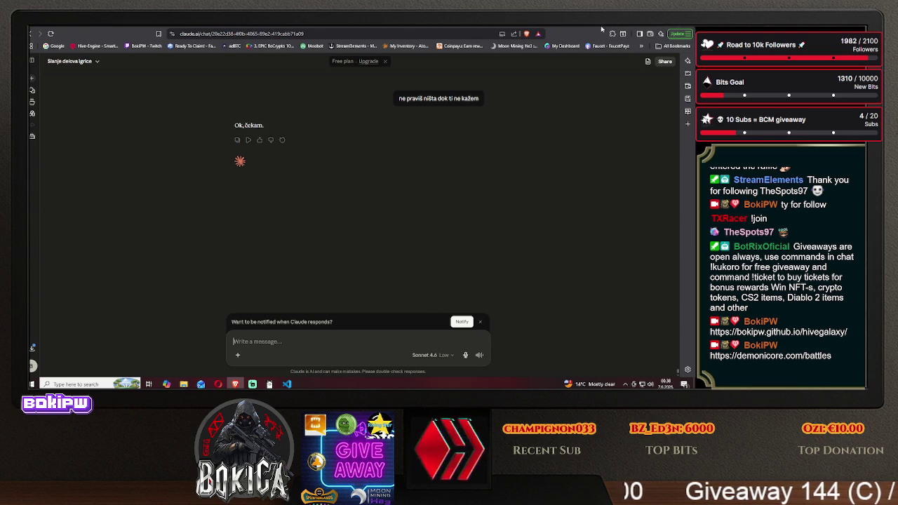
pyautogui.hotkey('ctrl', 'Tab')
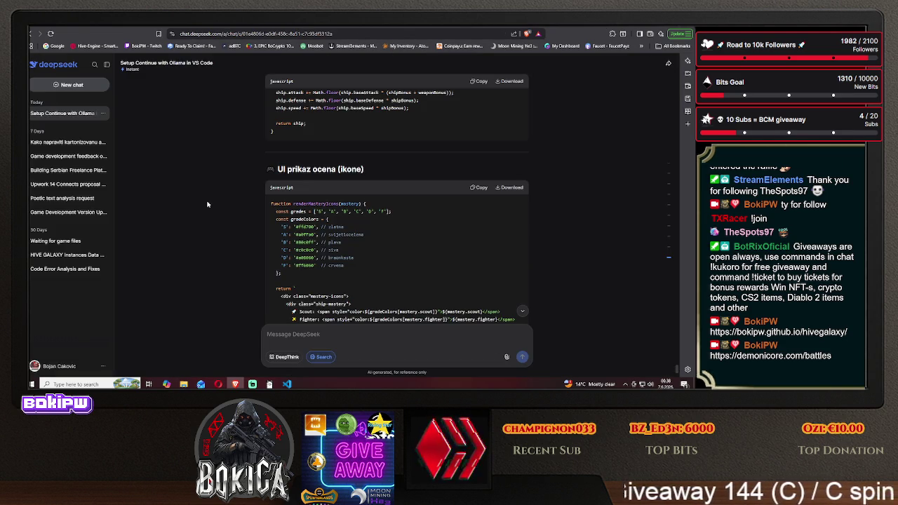
# Ask DeepSeek 'kako misliš' about the stats table and read its S-to-F grade bonus explanation.
pyautogui.scroll(-5, 206, 211)
pyautogui.scroll(-3, 207, 211)
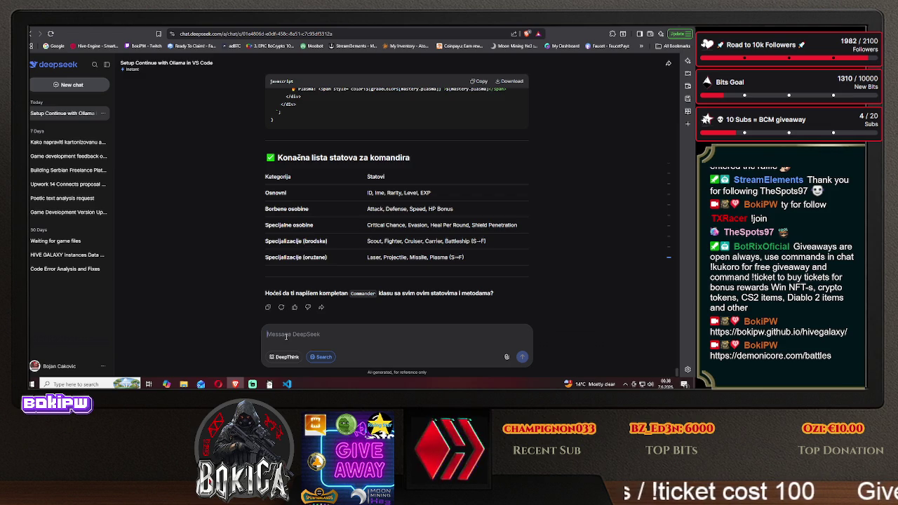
pyautogui.write('kako mis')
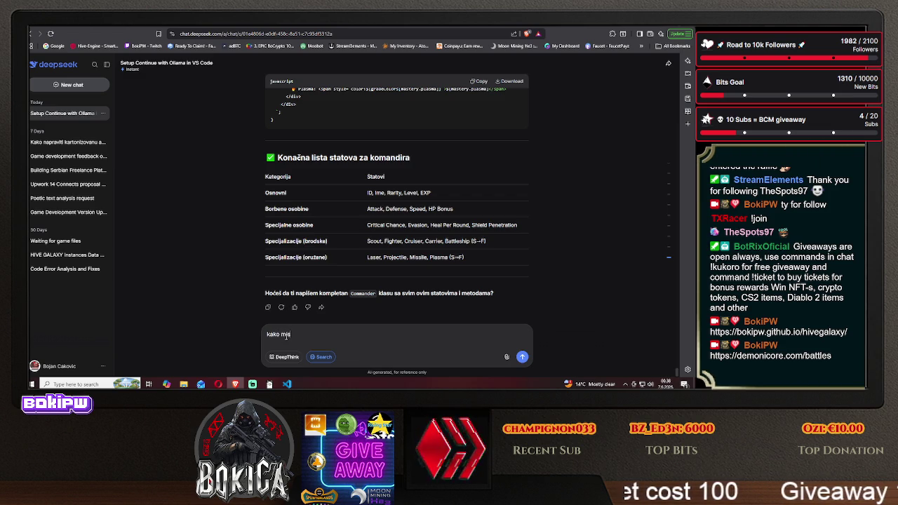
pyautogui.write('liš')
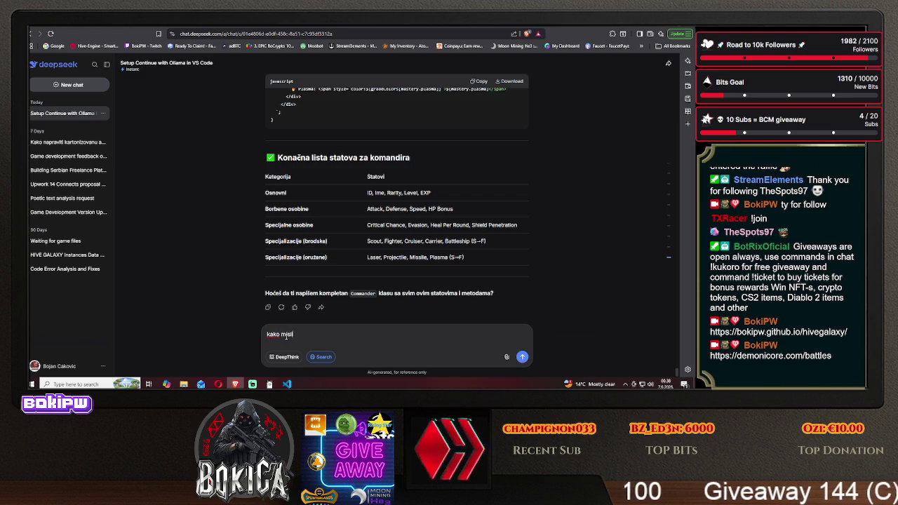
pyautogui.press('Return')
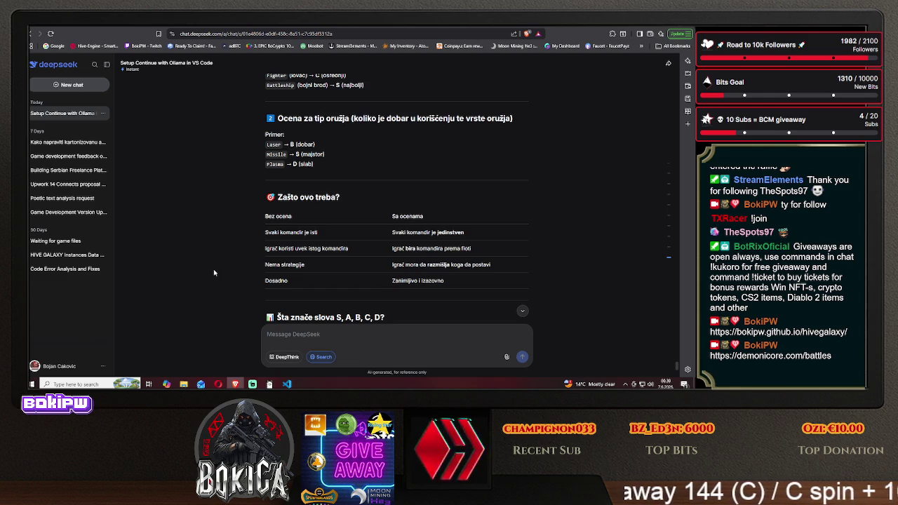
pyautogui.scroll(-2, 214, 272)
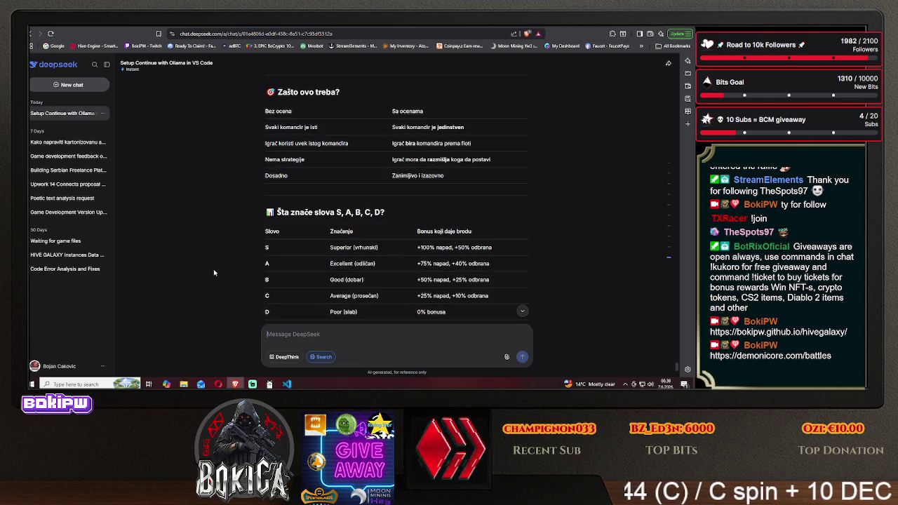
pyautogui.scroll(-1, 214, 272)
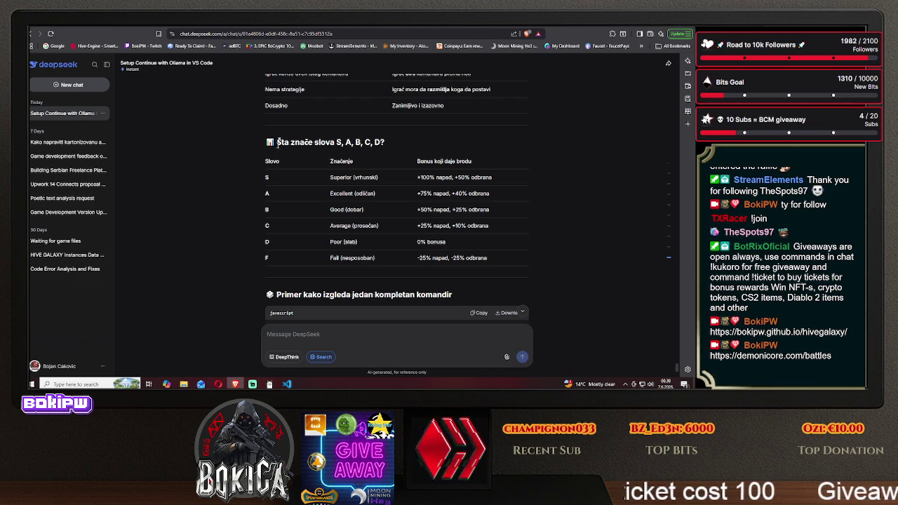
# Copy DeepSeek's S–F grade bonus table and send it to Claude.
pyautogui.moveTo(284, 153)
pyautogui.mouseDown()
pyautogui.moveTo(491, 210)
pyautogui.moveTo(377, 249)
pyautogui.moveTo(492, 262)
pyautogui.mouseUp()
pyautogui.rightClick(493, 262)
pyautogui.click(498, 266)
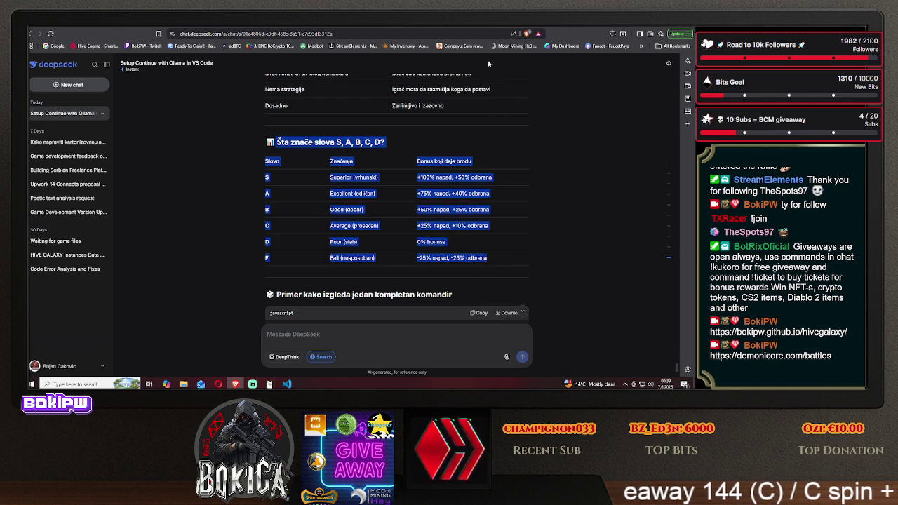
pyautogui.hotkey('ctrl', 'Tab')
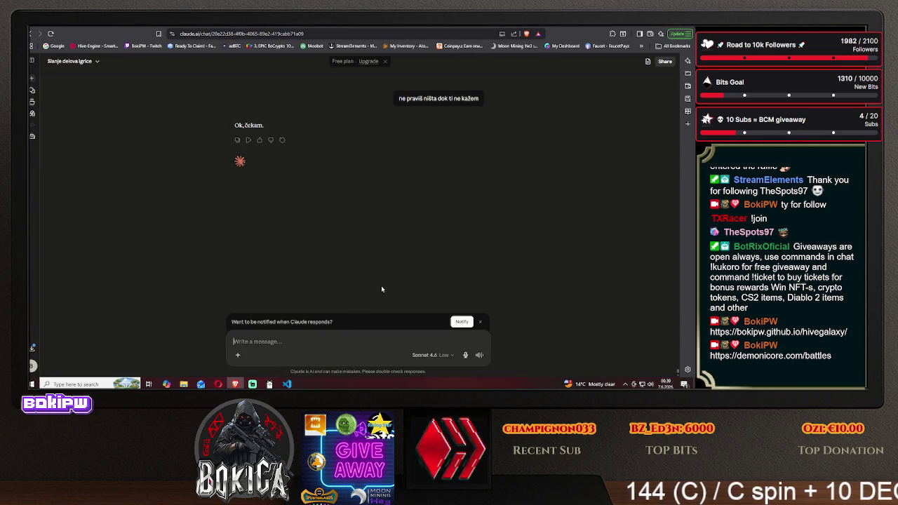
pyautogui.hotkey('ctrl', 'v')
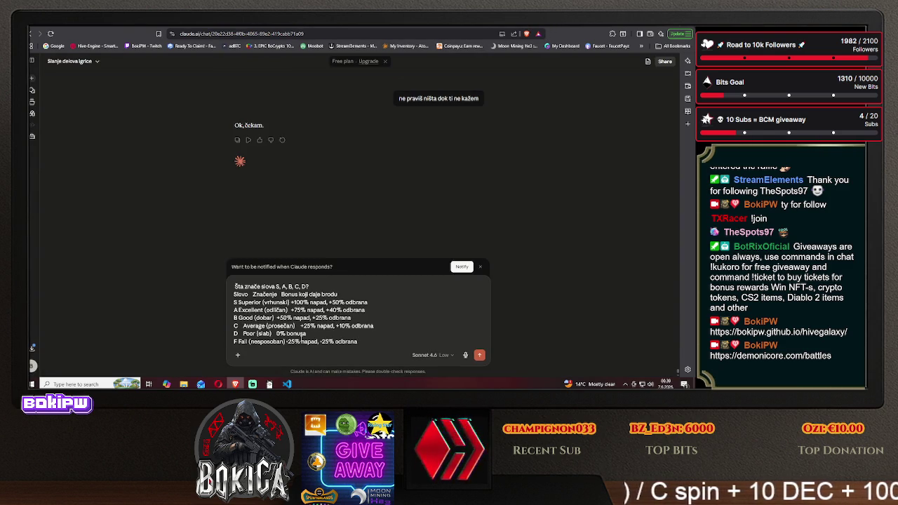
pyautogui.press('Return')
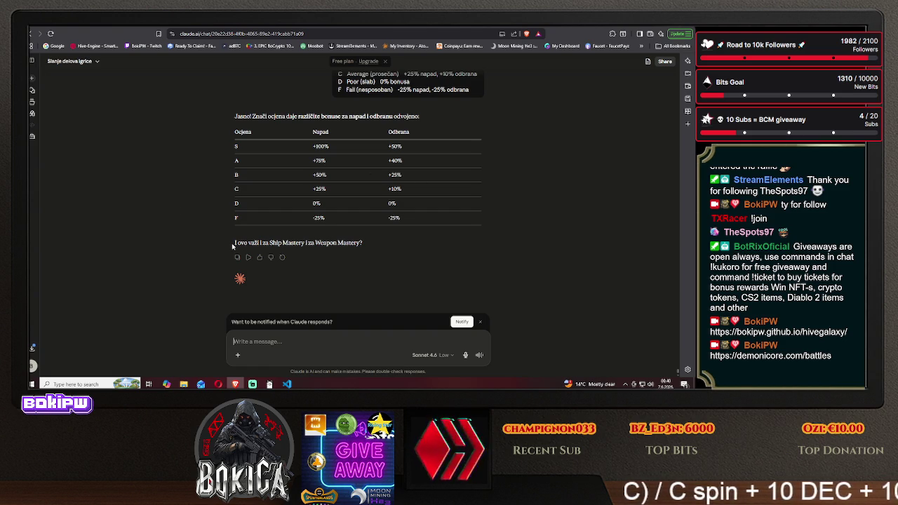
# Copy Claude's question about whether the grades cover Ship and Weapon Mastery.
pyautogui.moveTo(233, 245); pyautogui.dragTo(370, 245)
pyautogui.rightClick(358, 242)
pyautogui.click(382, 249)
# Ask DeepSeek 'I ovo važi i za Ship Mastery i za Weapon Mastery?'.
pyautogui.hotkey('ctrl', 'Tab')
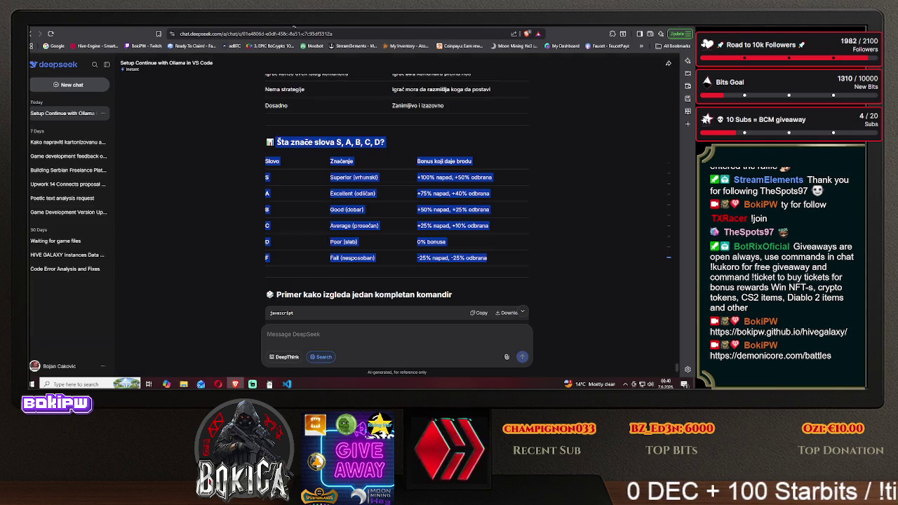
pyautogui.scroll(-5, 245, 260)
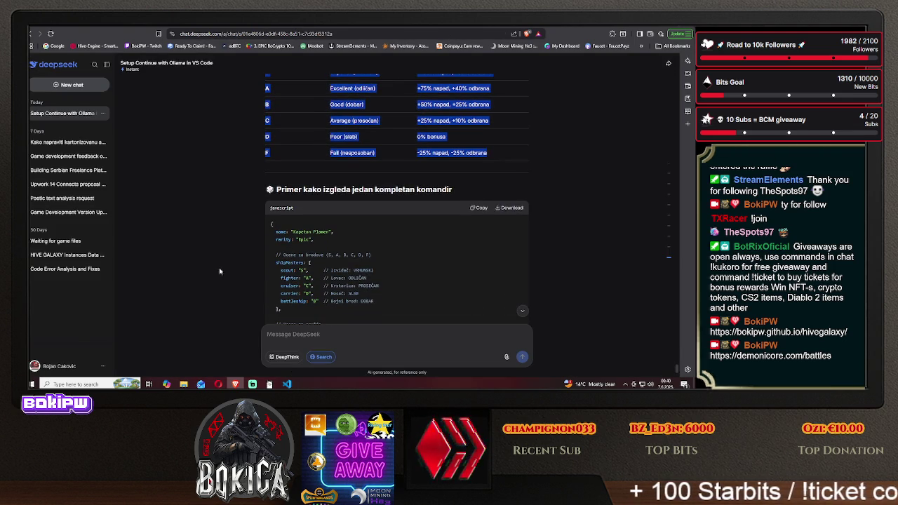
pyautogui.scroll(-10, 232, 281)
pyautogui.write('I ovo važi i za Ship Mastery i za Weapon Mastery?')
pyautogui.press('Return')
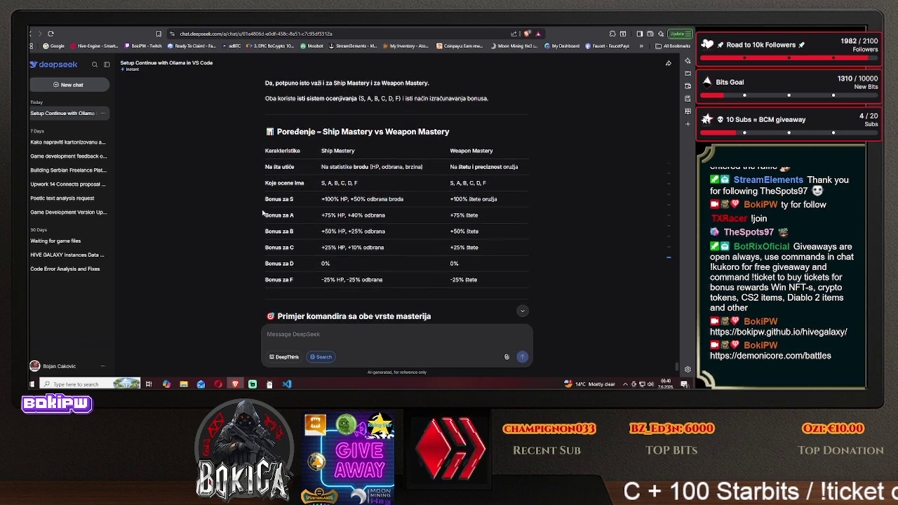
# Copy DeepSeek's Ship vs Weapon Mastery comparison table.
pyautogui.moveTo(277, 131)
pyautogui.mouseDown()
pyautogui.moveTo(449, 253)
pyautogui.moveTo(481, 286)
pyautogui.mouseUp()
pyautogui.rightClick(469, 281)
pyautogui.click(491, 289)
pyautogui.hotkey('ctrl', 'Tab')
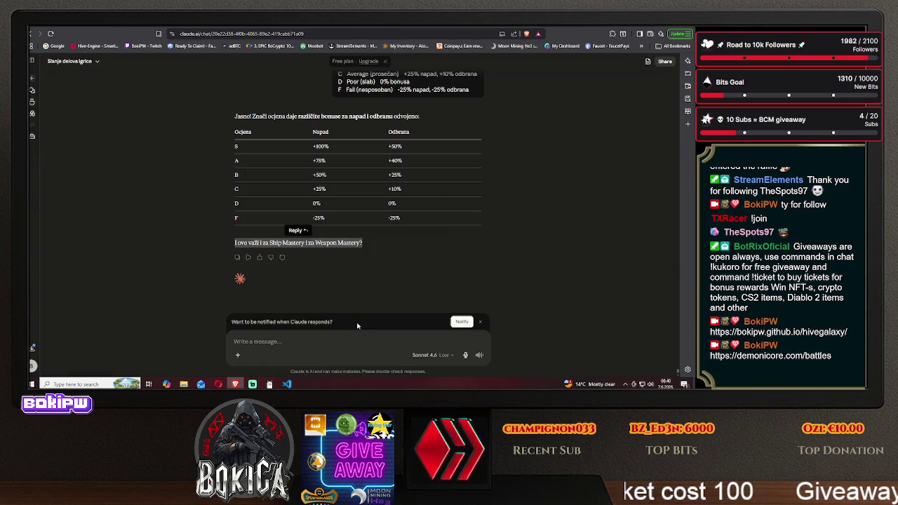
# Paste the Ship vs Weapon Mastery comparison into Claude and send it.
pyautogui.click(314, 340)
pyautogui.hotkey('ctrl', 'v')
pyautogui.press('Return')
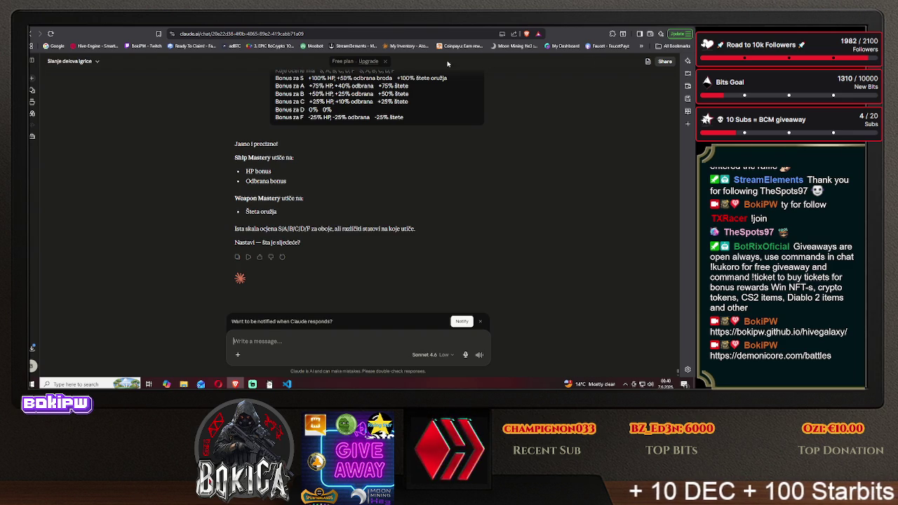
# Copy DeepSeek's example commander code block.
pyautogui.hotkey('ctrl', 'Tab')
pyautogui.click(195, 251)
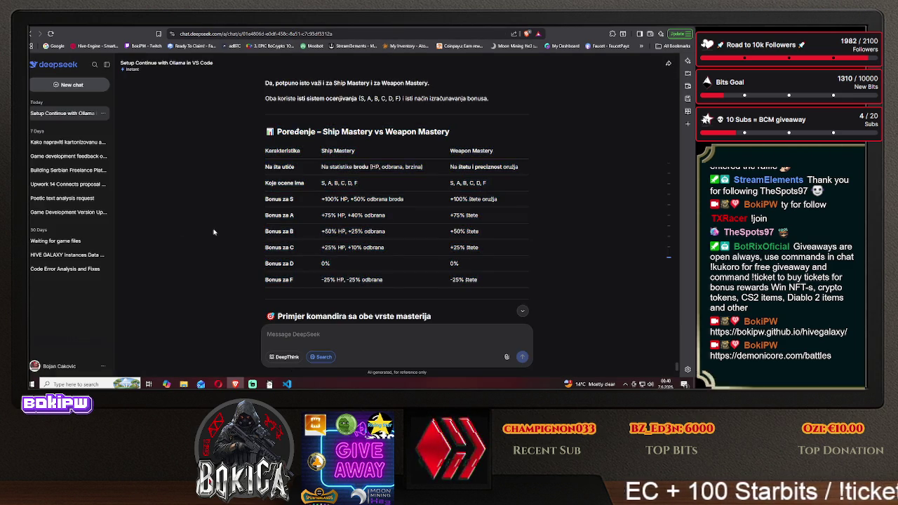
pyautogui.scroll(-2, 195, 251)
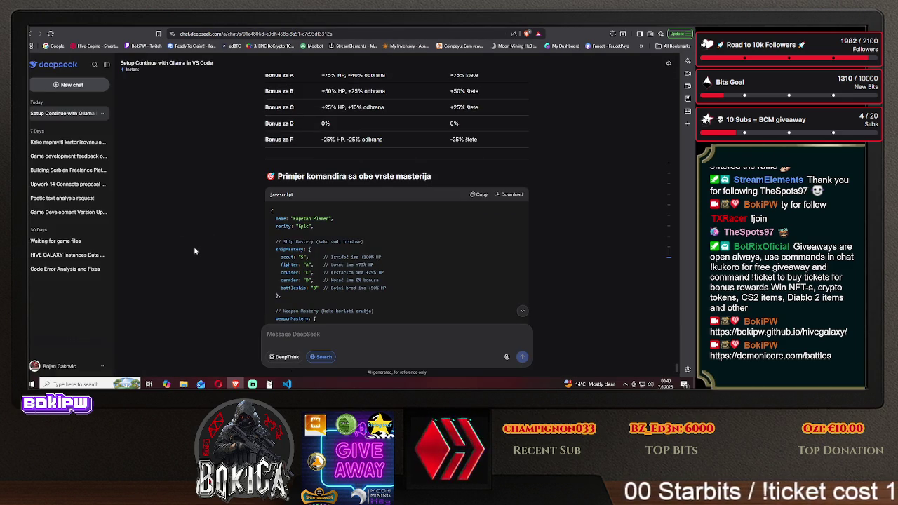
pyautogui.scroll(-1, 195, 250)
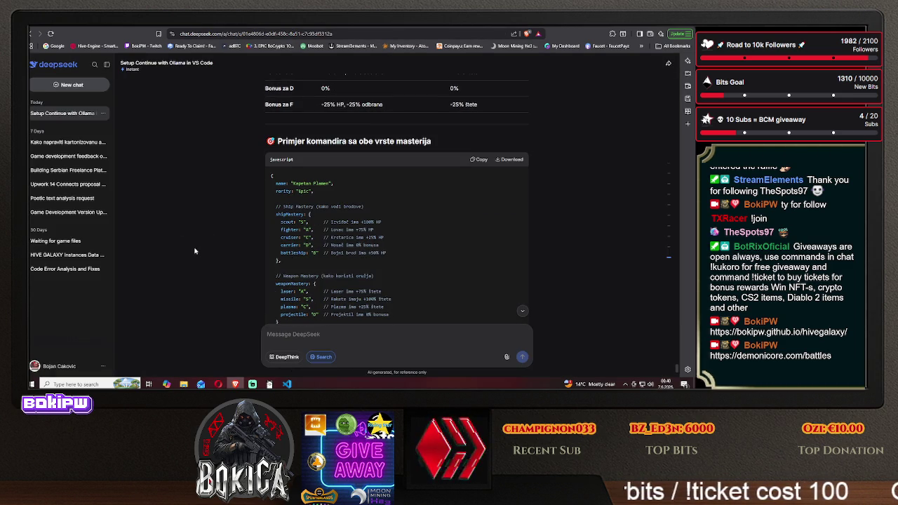
pyautogui.scroll(-1, 195, 251)
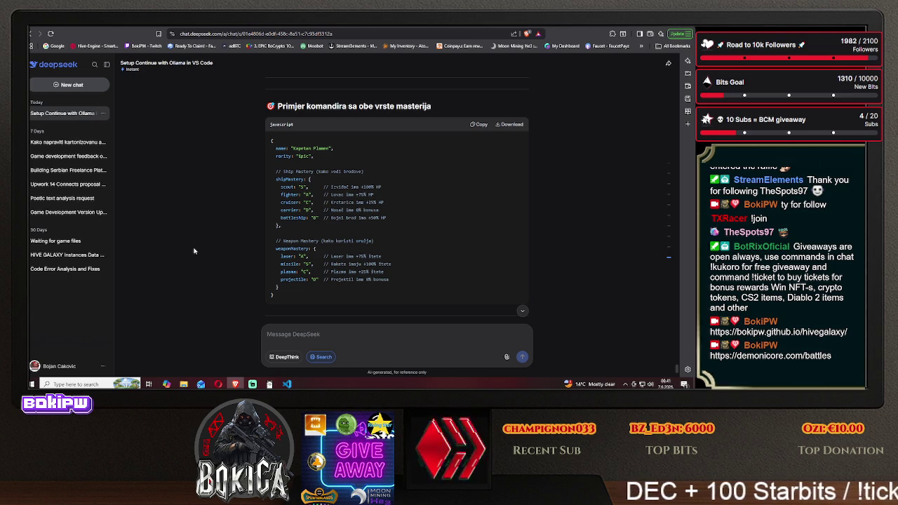
pyautogui.click(479, 124)
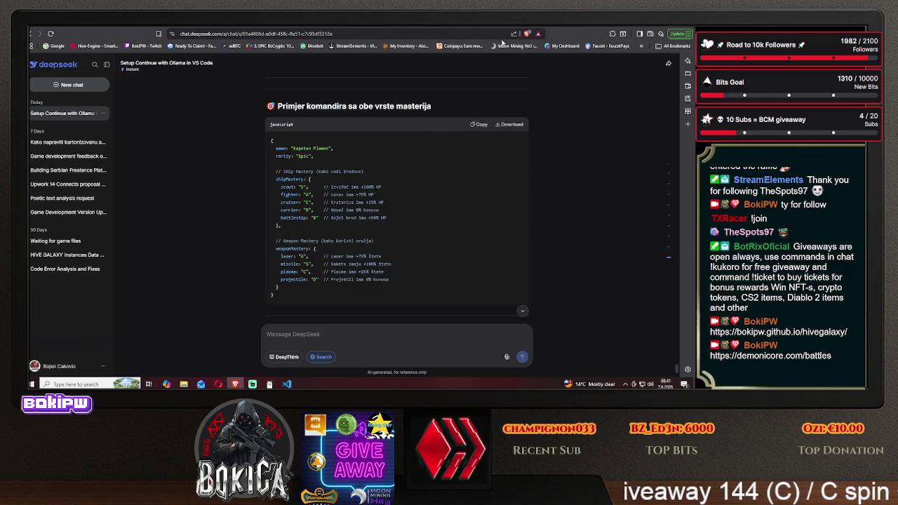
pyautogui.click(525, 28)
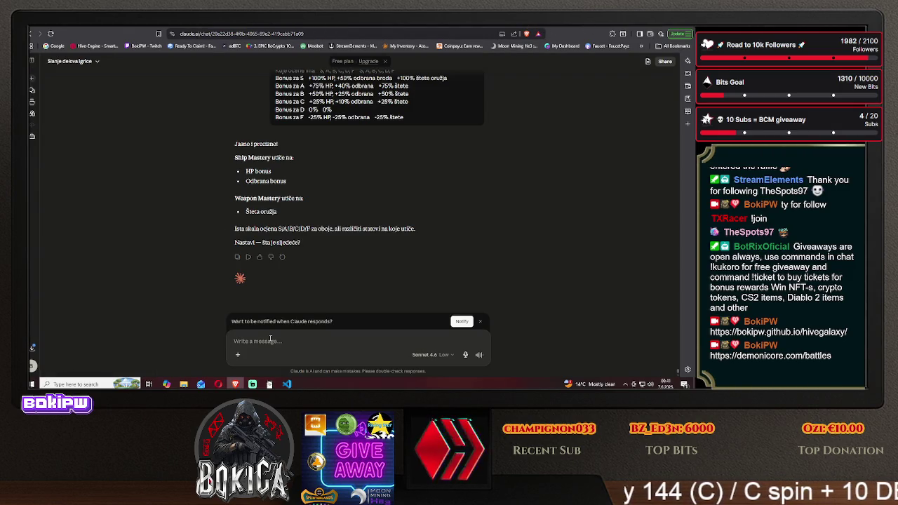
# Send Claude 'primer epic komandira' followed by the pasted epic commander code.
pyautogui.write('primer epic koma')
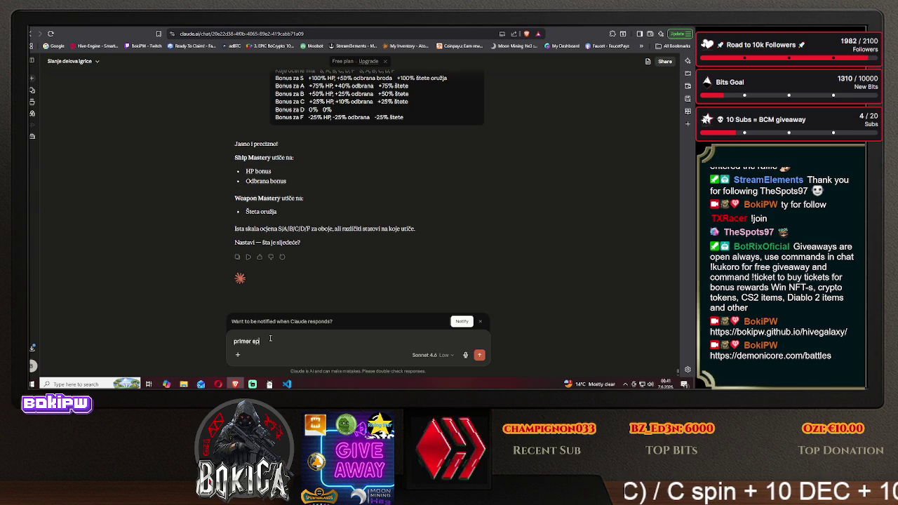
pyautogui.write('ndira :')
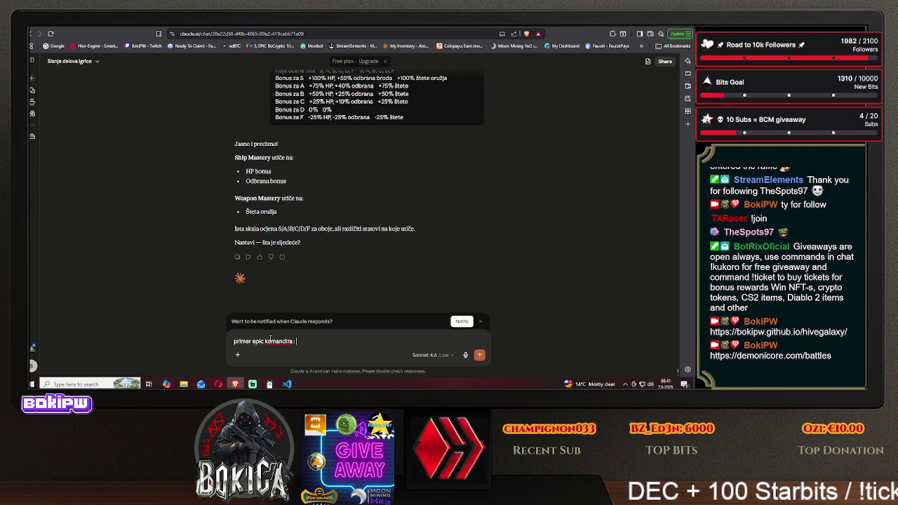
pyautogui.hotkey('ctrl', 'v')
pyautogui.press('Return')
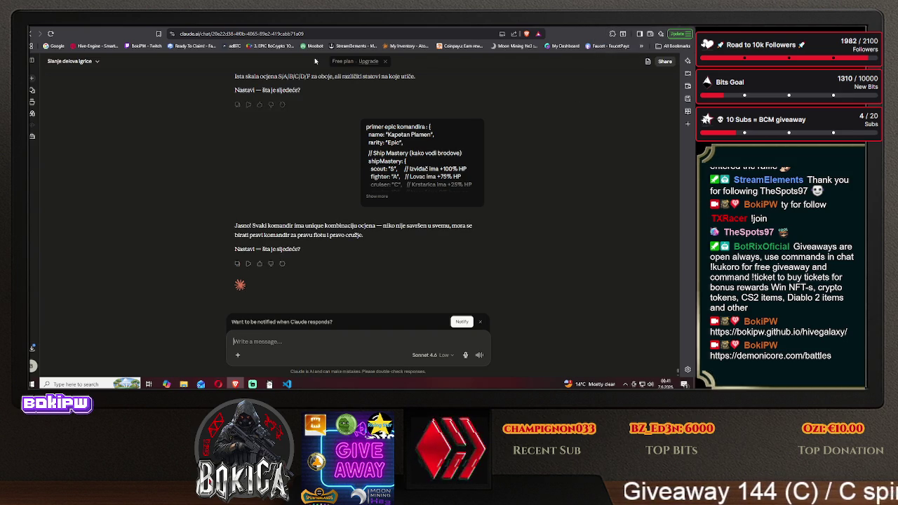
pyautogui.click(605, 27)
pyautogui.scroll(-3, 189, 238)
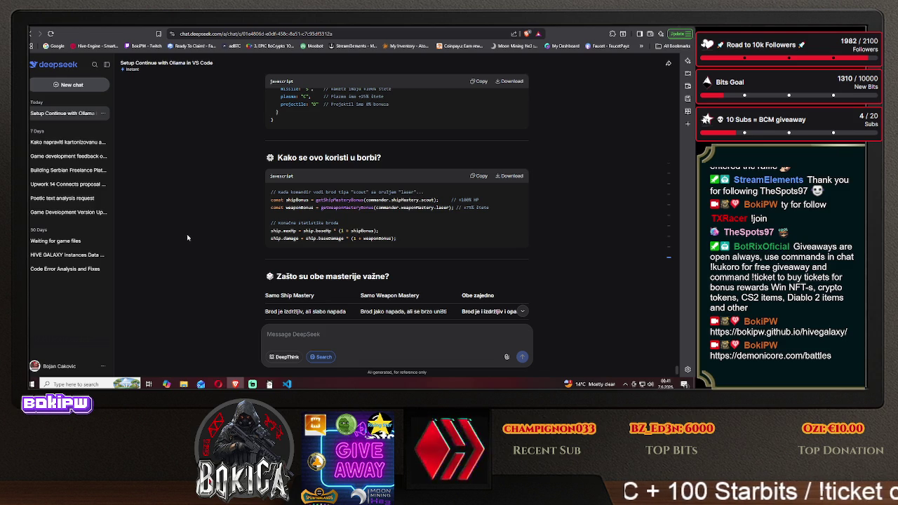
# Read DeepSeek's mastery summary and copy its closing offer to write the complete Commander system.
pyautogui.scroll(-1, 187, 238)
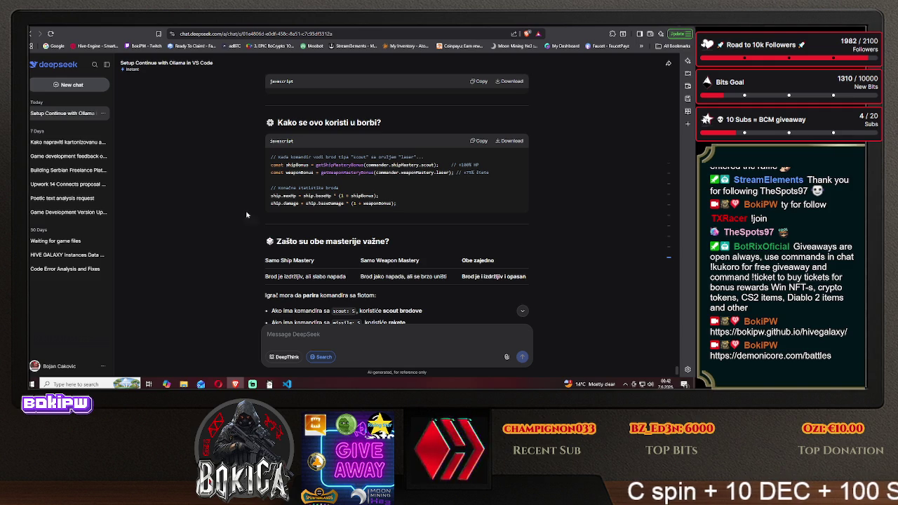
pyautogui.scroll(-1, 197, 218)
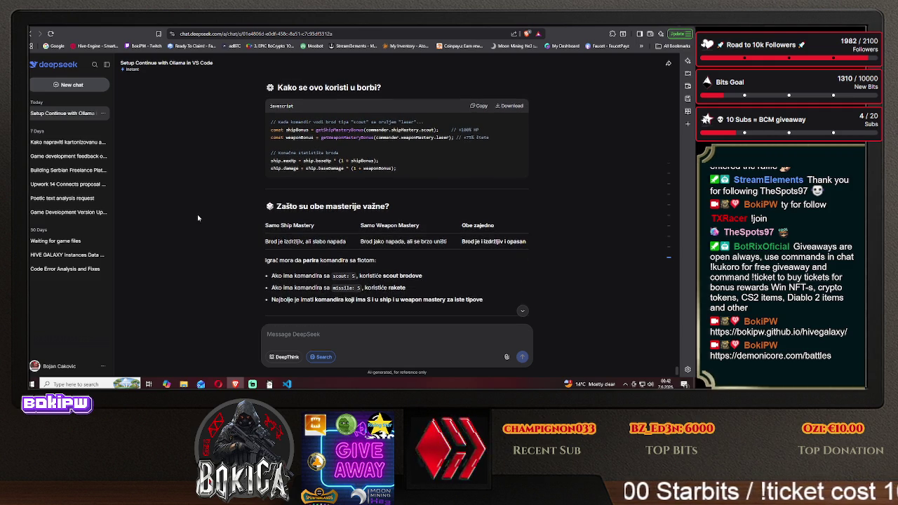
pyautogui.scroll(-1, 197, 214)
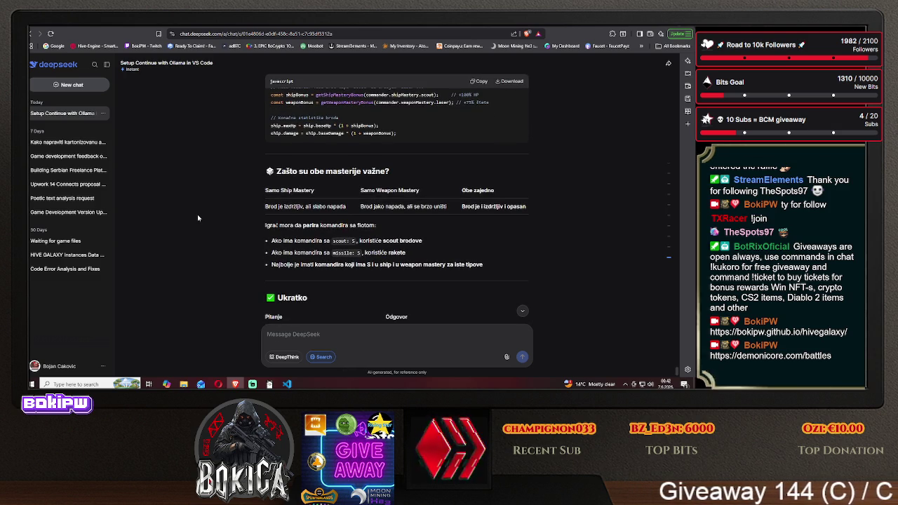
pyautogui.scroll(-1, 197, 214)
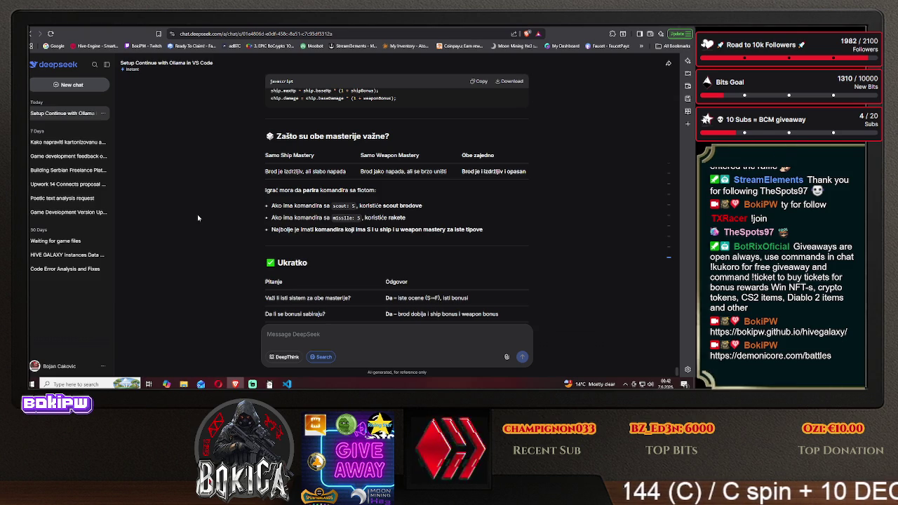
pyautogui.scroll(-1, 197, 217)
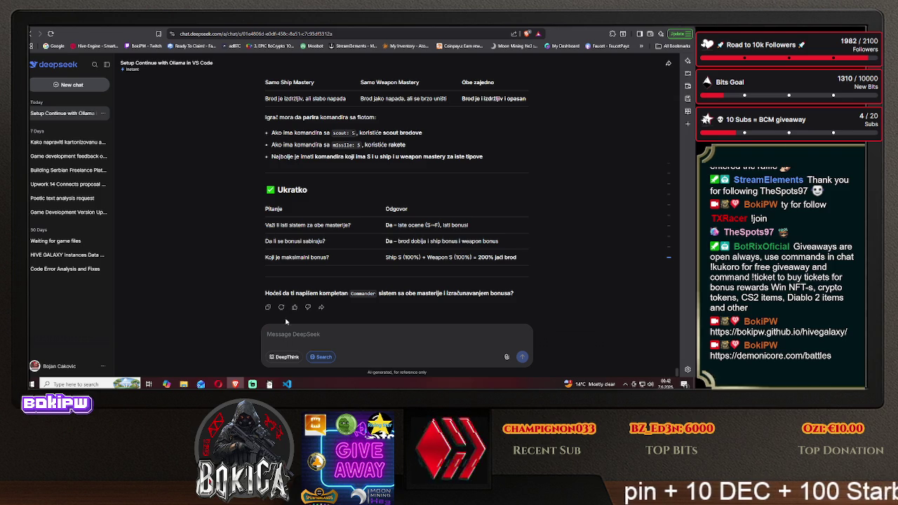
pyautogui.moveTo(266, 293); pyautogui.dragTo(515, 294)
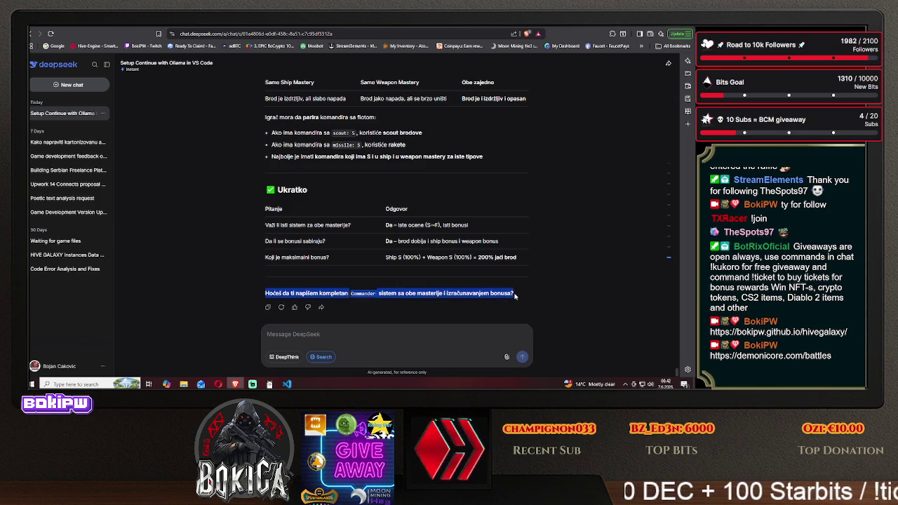
pyautogui.rightClick(513, 295)
pyautogui.click(521, 301)
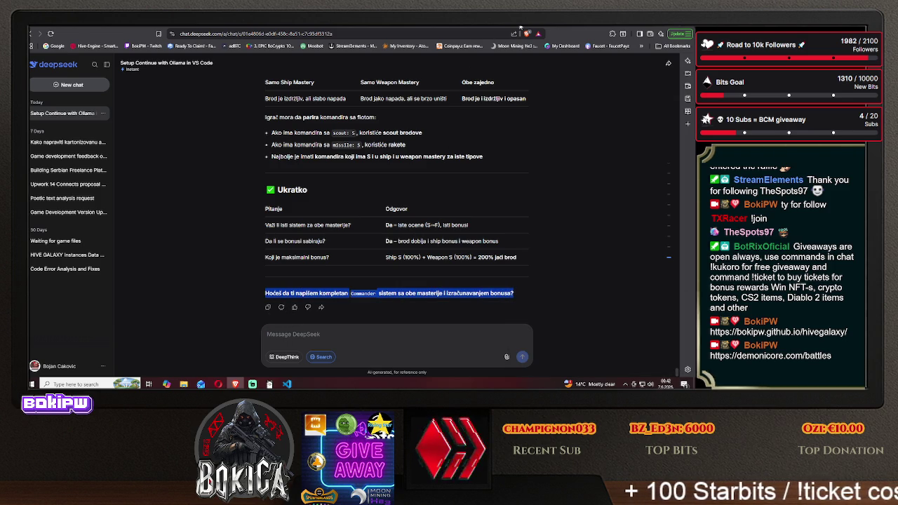
pyautogui.hotkey('ctrl', 'Tab')
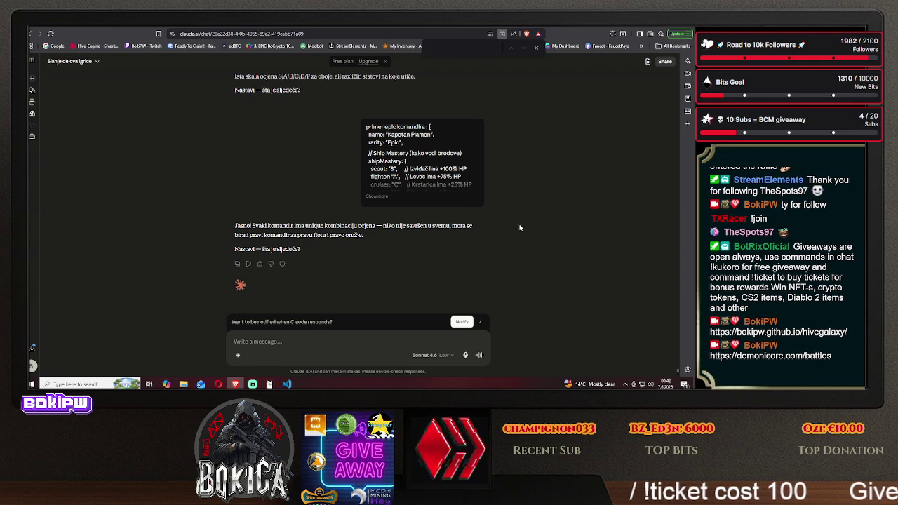
# Send Claude the pasted Commander system offer followed by 'i možeš sam?'.
pyautogui.hotkey('ctrl', 'v')
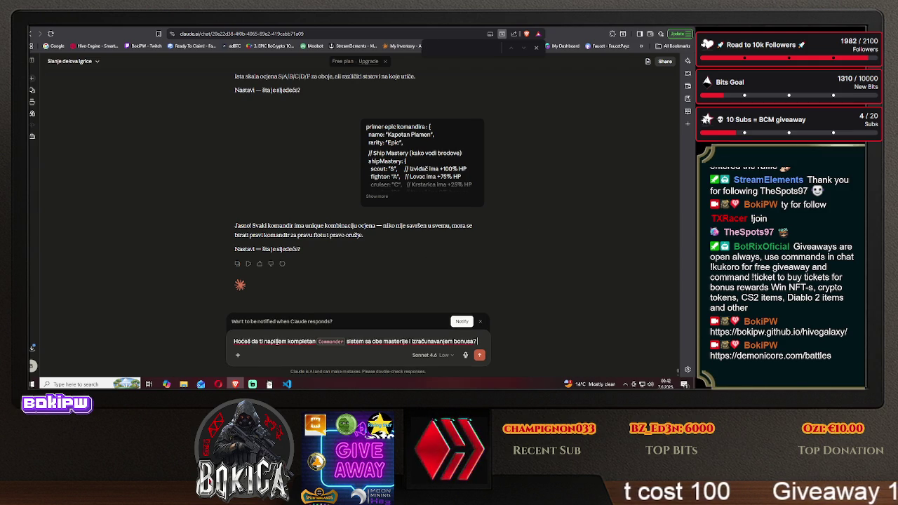
pyautogui.write(' ili mož')
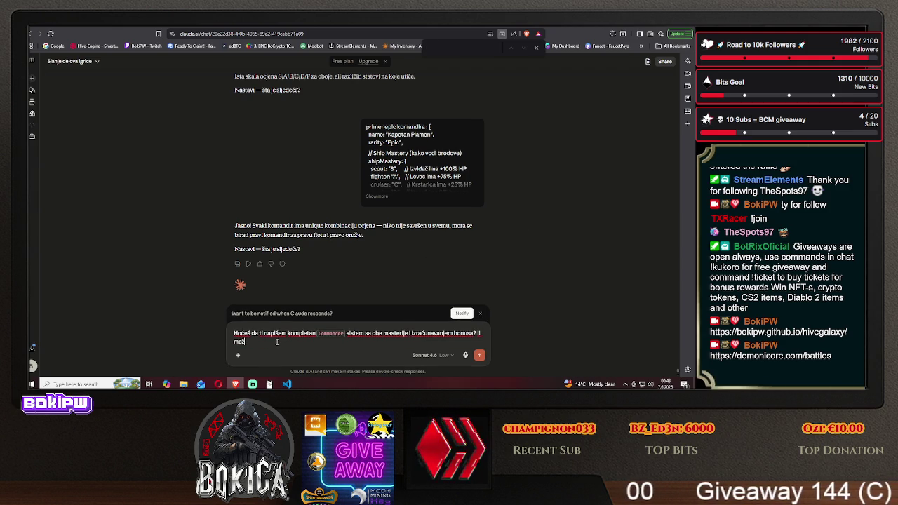
pyautogui.write('eš sam?')
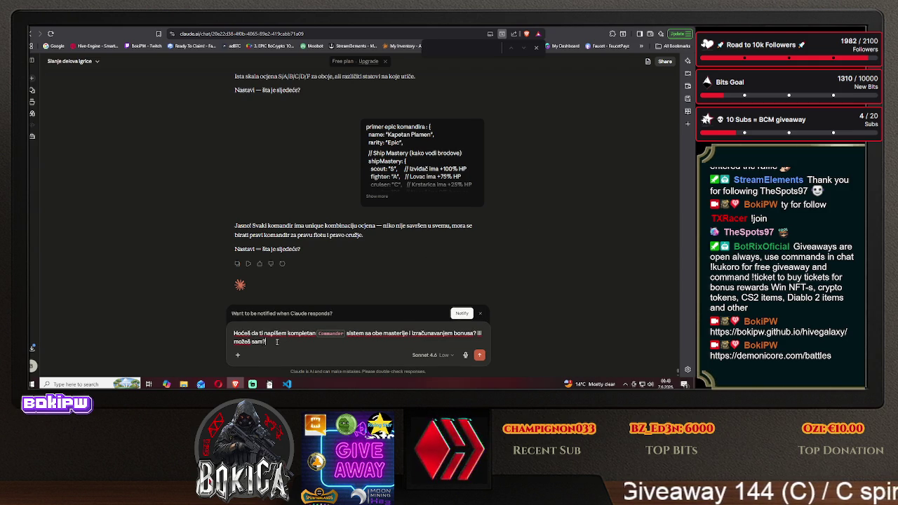
pyautogui.press('Return')
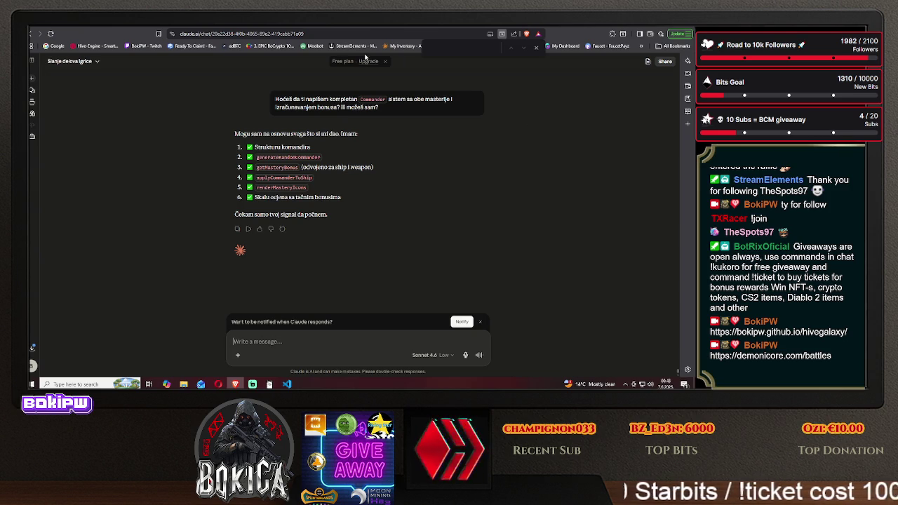
pyautogui.hotkey('ctrl', 'Tab')
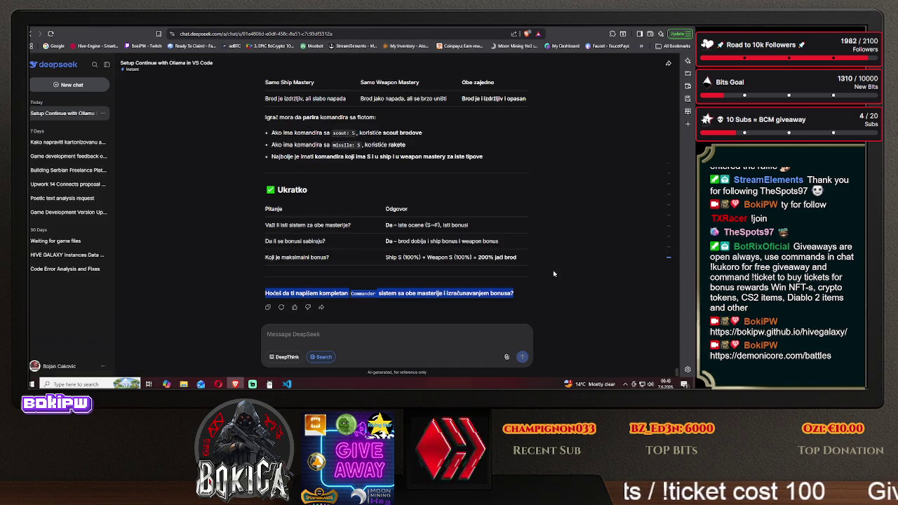
# Ask DeepSeek 'da li imamo sve što nam treba pre nego što počeno sa izradom komandira' and review its reply.
pyautogui.click(547, 283)
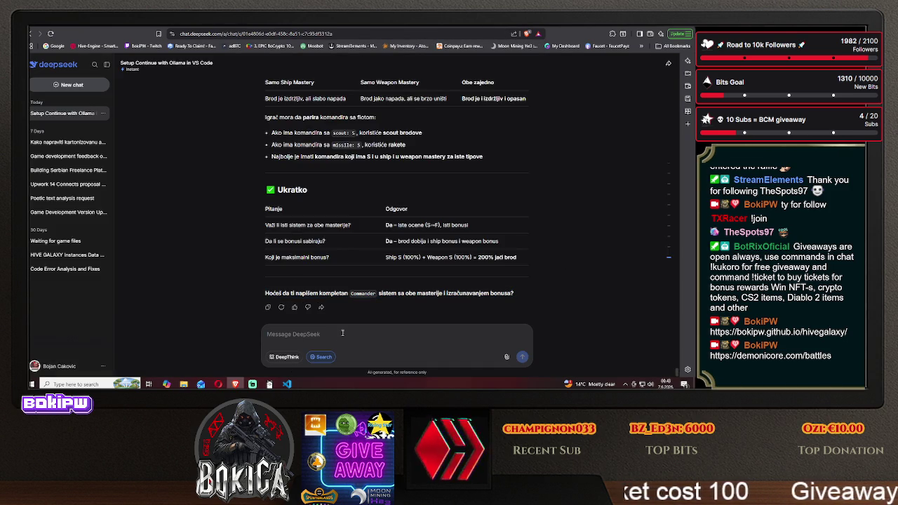
pyautogui.write('da li i')
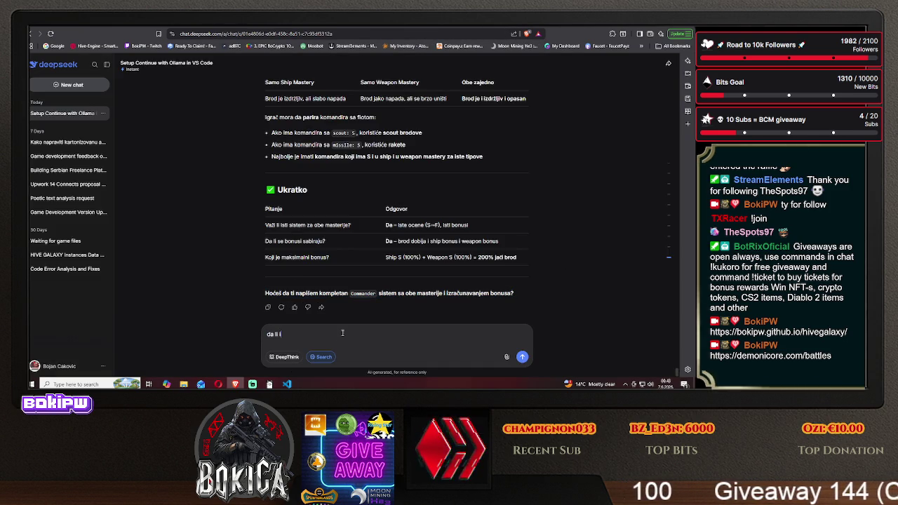
pyautogui.write('mamo sve što na')
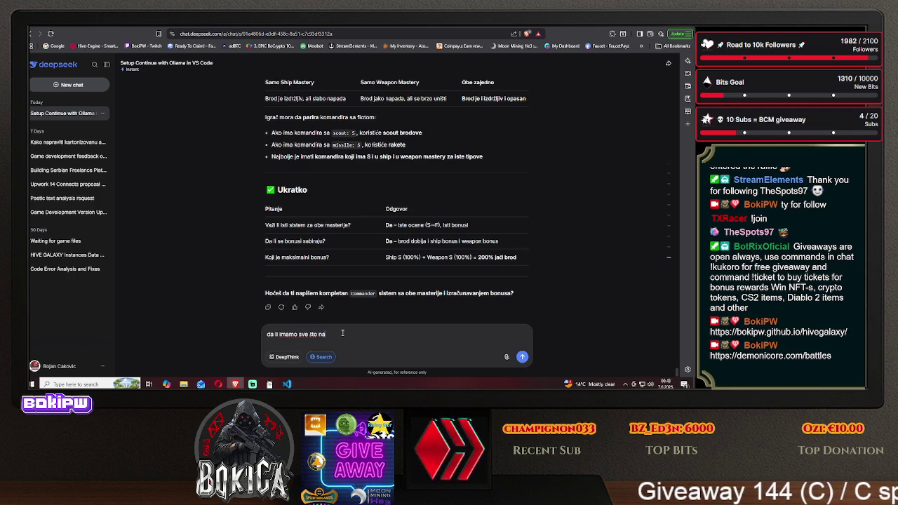
pyautogui.write('m treba')
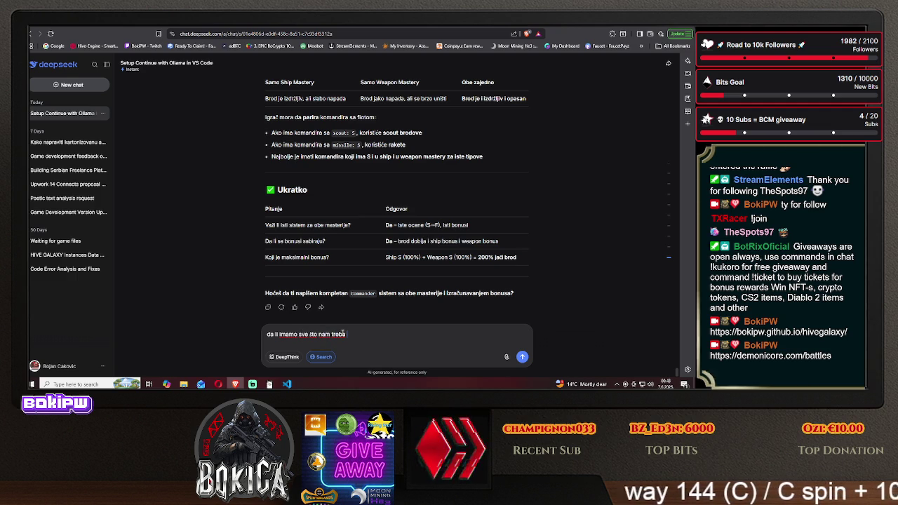
pyautogui.write(' pre nego što ')
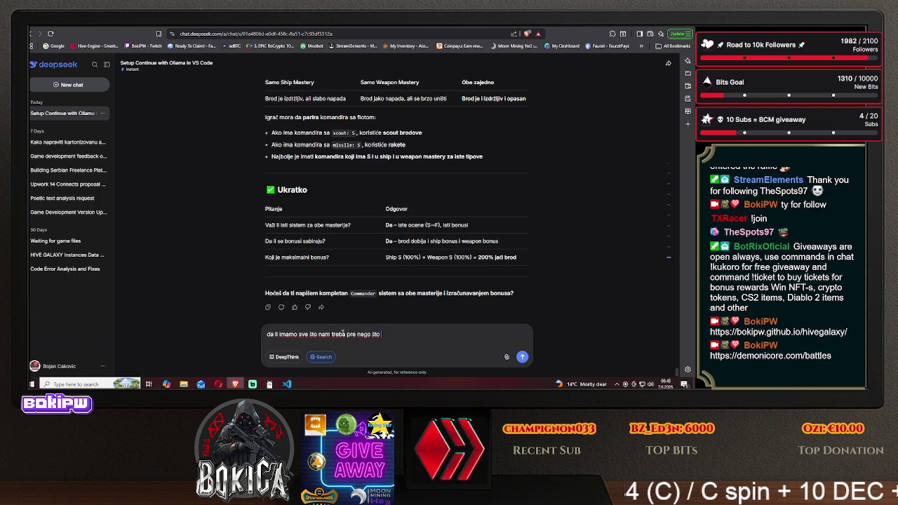
pyautogui.write('poče')
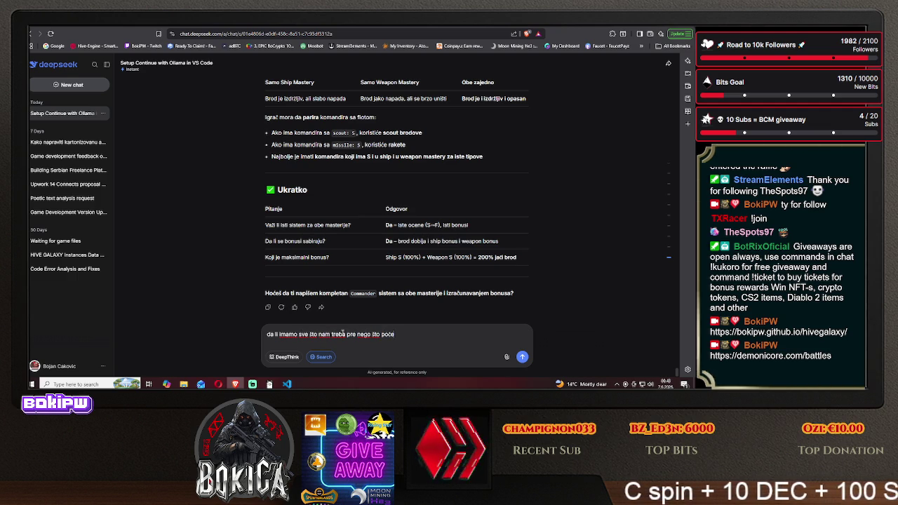
pyautogui.write('no sa iz')
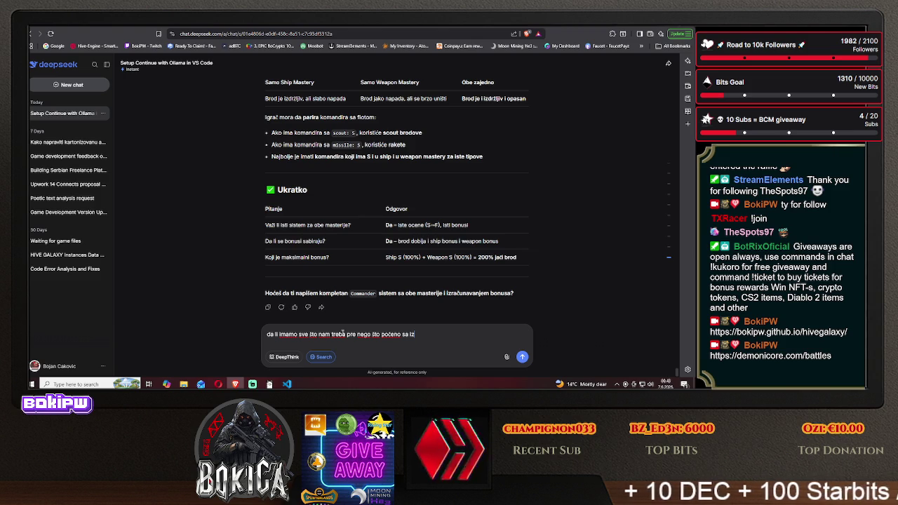
pyautogui.write('radom komandira')
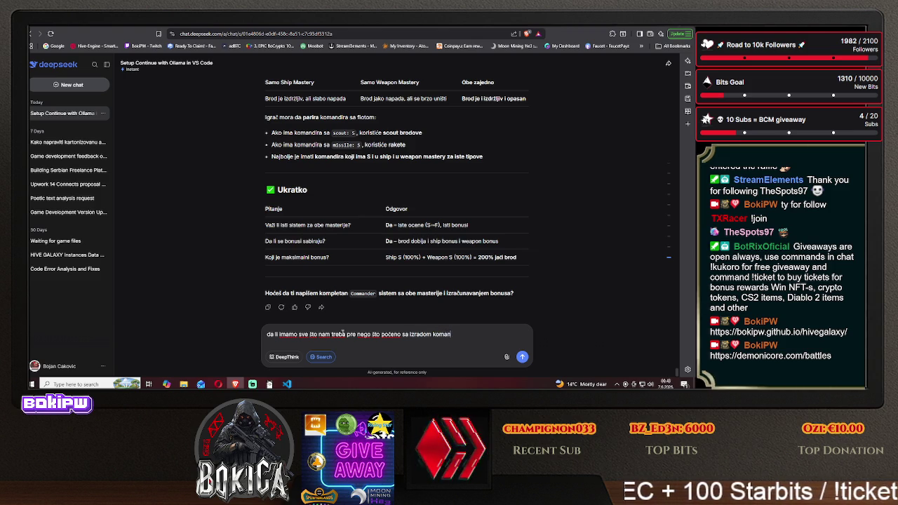
pyautogui.press('Return')
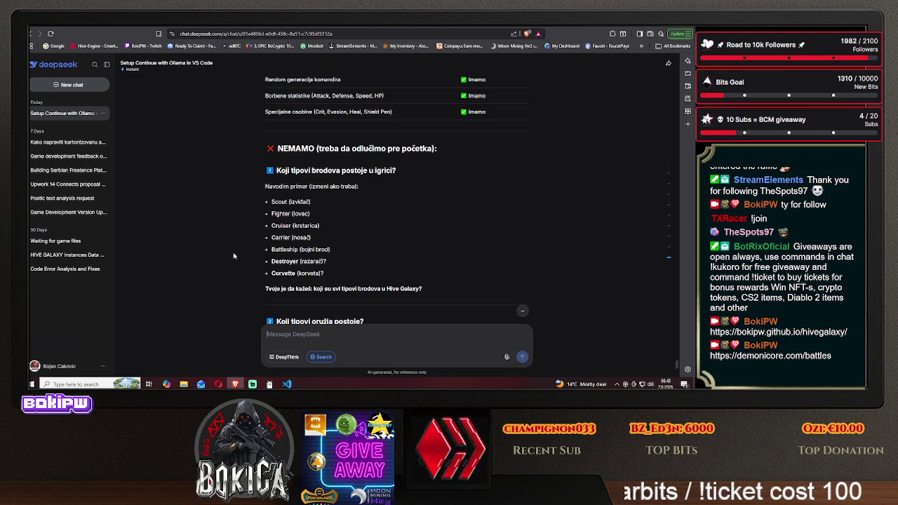
pyautogui.scroll(-3, 234, 256)
pyautogui.scroll(-1, 234, 256)
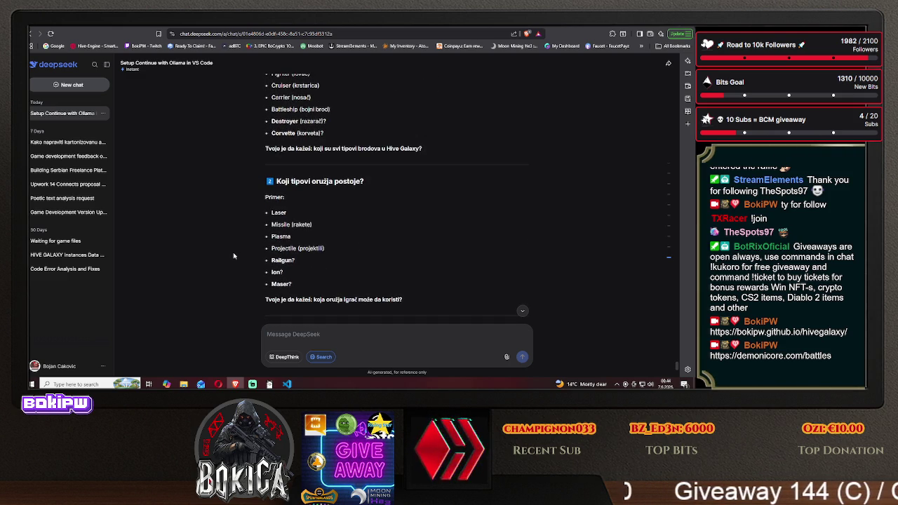
pyautogui.scroll(-1, 234, 256)
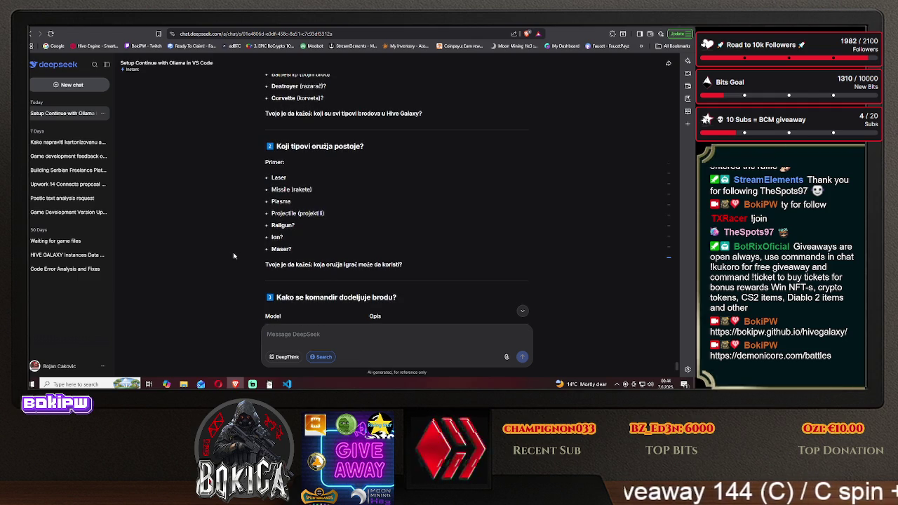
pyautogui.scroll(-1, 234, 256)
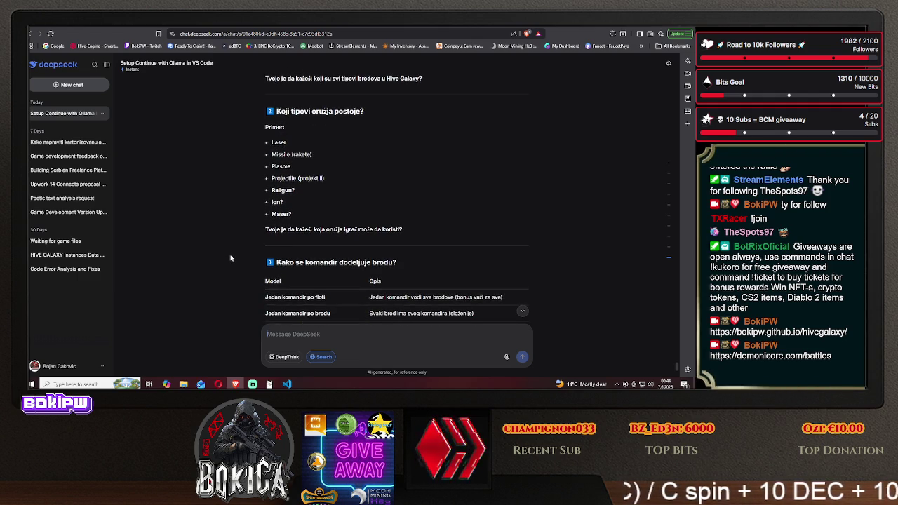
pyautogui.scroll(-2, 230, 256)
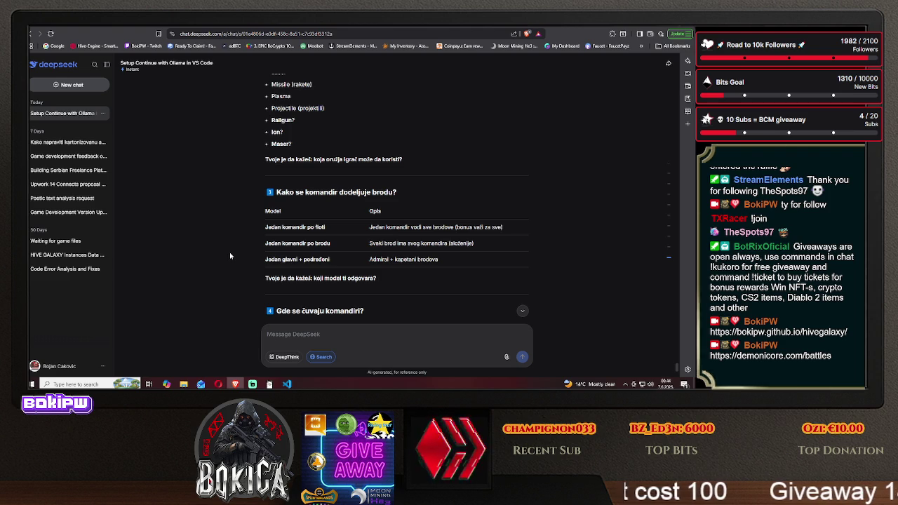
pyautogui.scroll(-1, 229, 256)
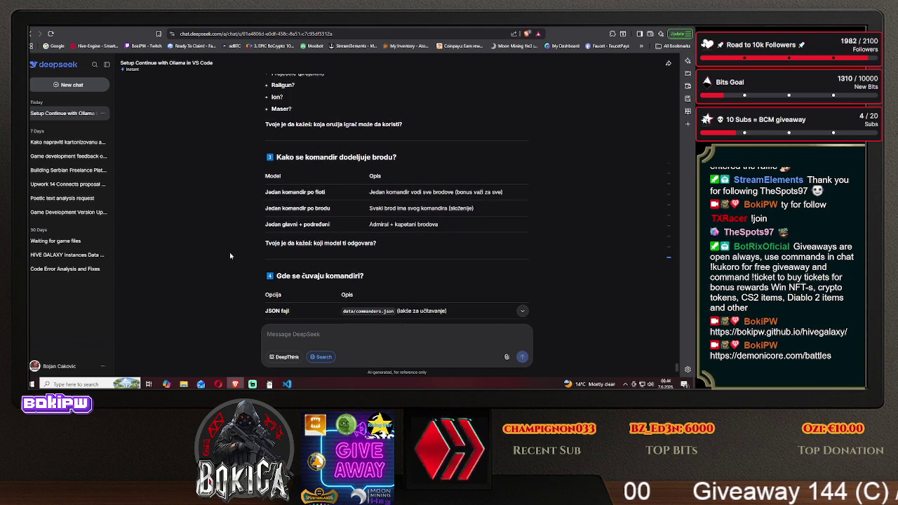
pyautogui.scroll(-2, 229, 255)
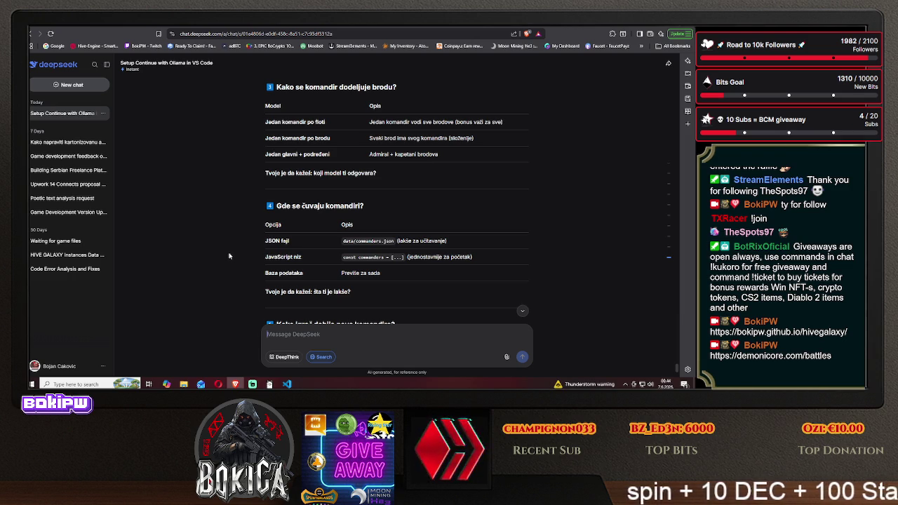
pyautogui.hotkey('ctrl', 'Tab')
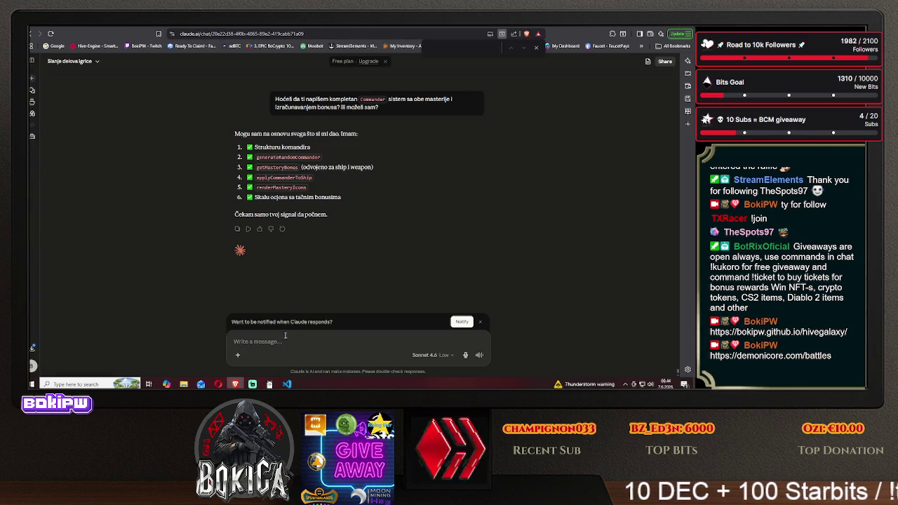
# Ask Claude 'da li mora da se napravi data fajl komandiri zbog lakšeg čuvanja komandira?'.
pyautogui.write('da li')
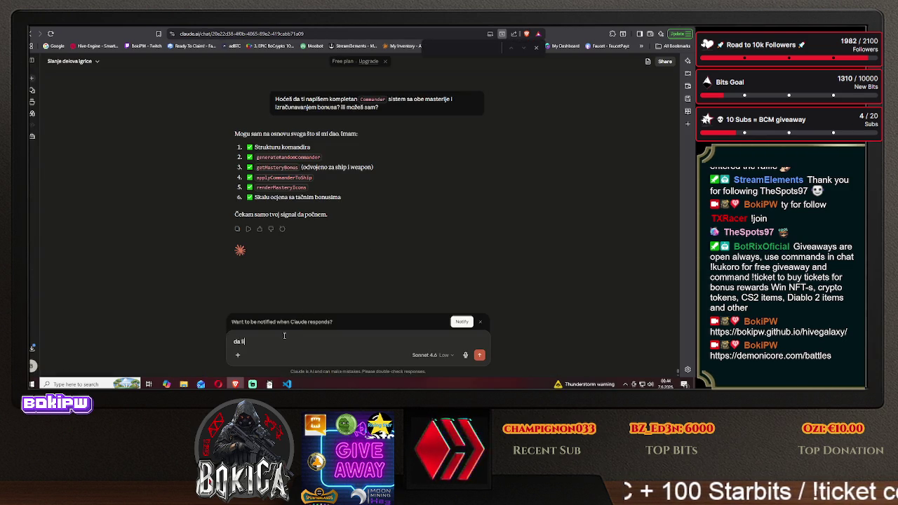
pyautogui.write(' mora da se')
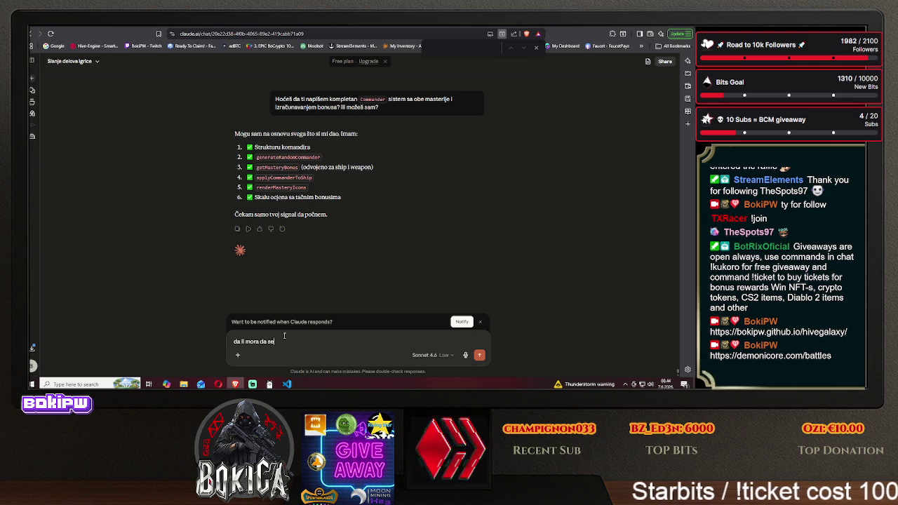
pyautogui.write(' napravi dat')
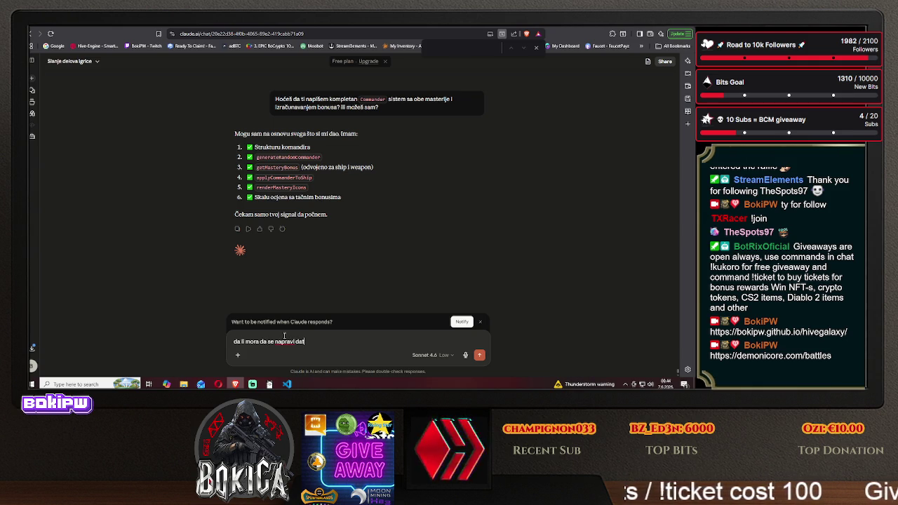
pyautogui.write('a fajl komandir')
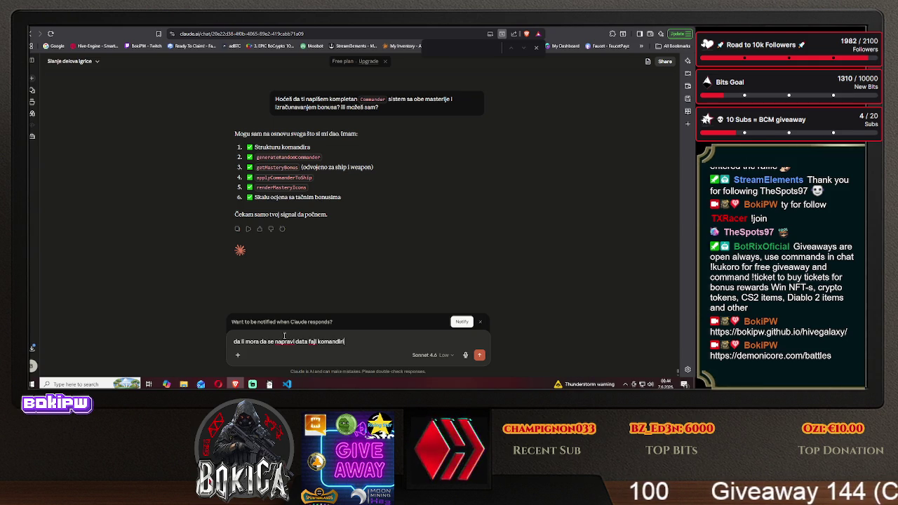
pyautogui.write('i zbog lakše')
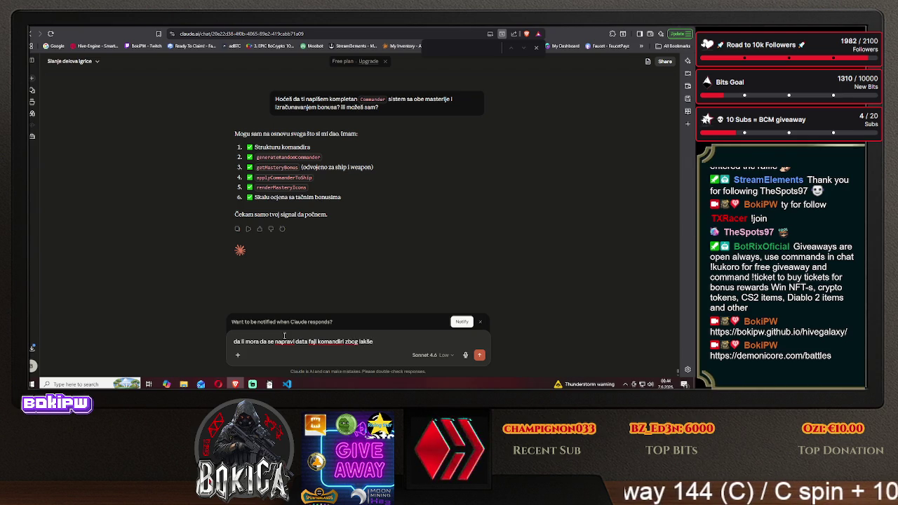
pyautogui.write('g čuvanja koma')
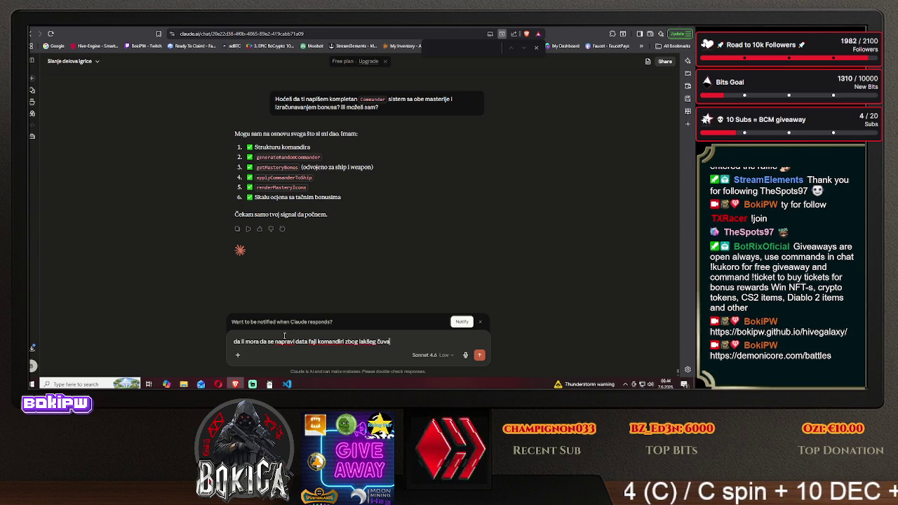
pyautogui.write('n')
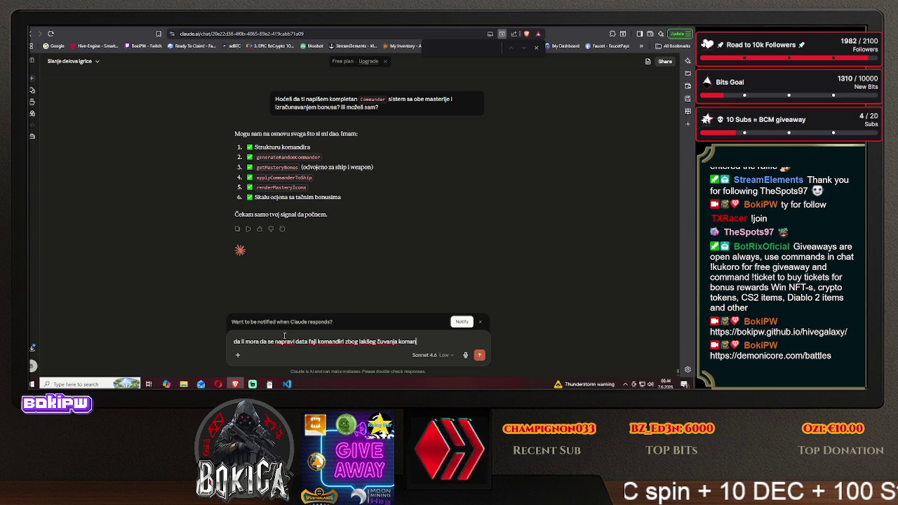
pyautogui.write('dira?')
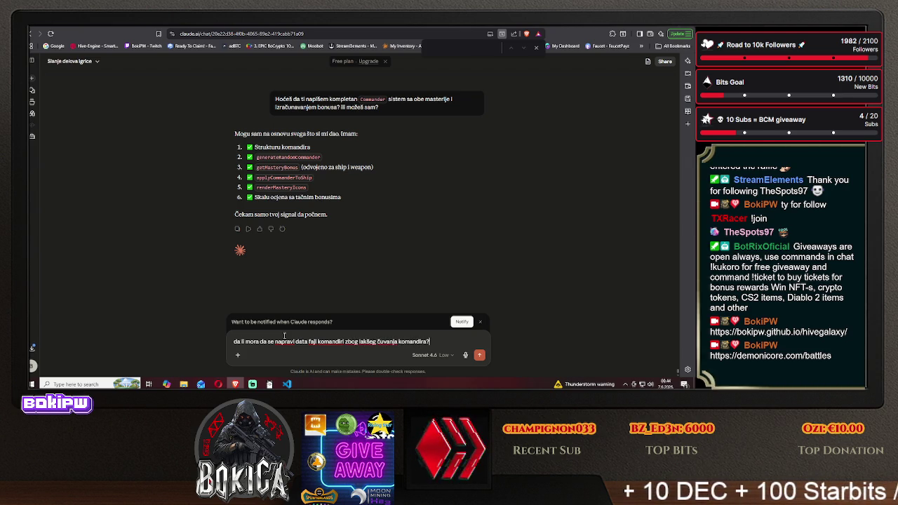
pyautogui.press('Return')
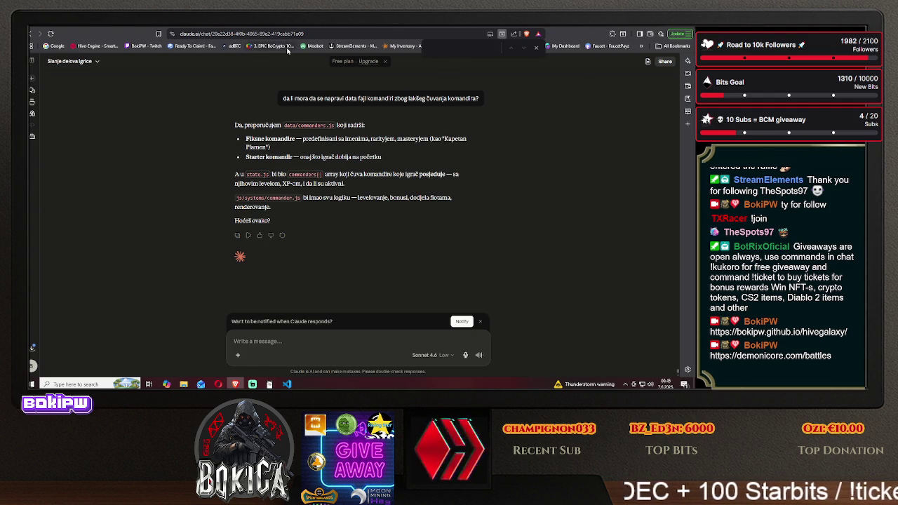
pyautogui.hotkey('ctrl', 'Tab')
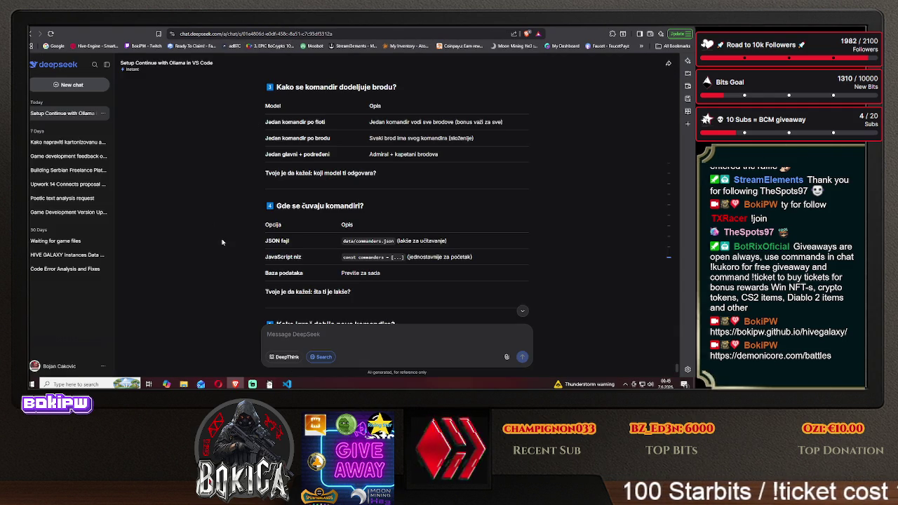
pyautogui.scroll(-2, 218, 240)
pyautogui.scroll(-1, 218, 240)
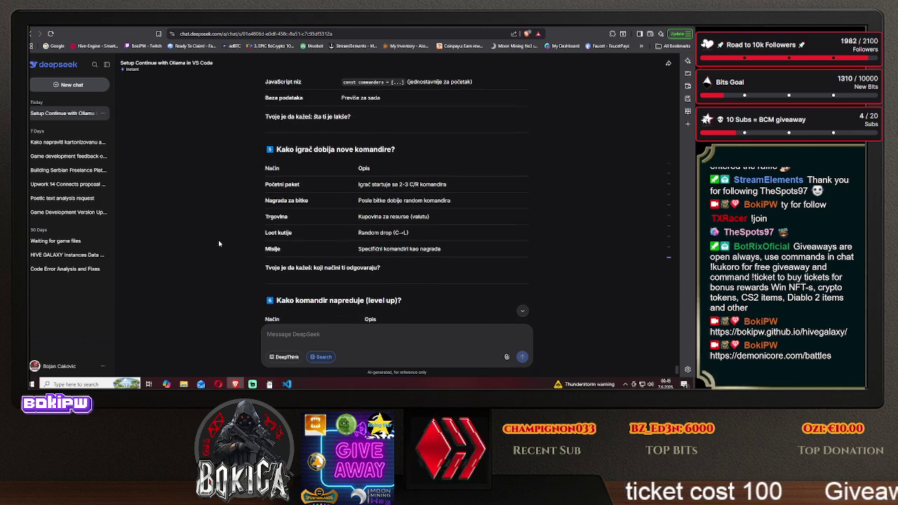
pyautogui.scroll(-1, 218, 239)
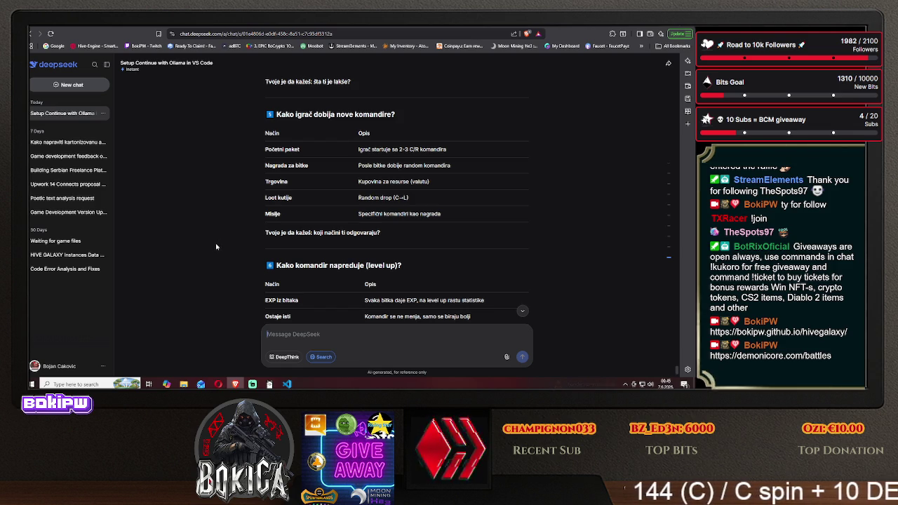
pyautogui.scroll(-1, 213, 245)
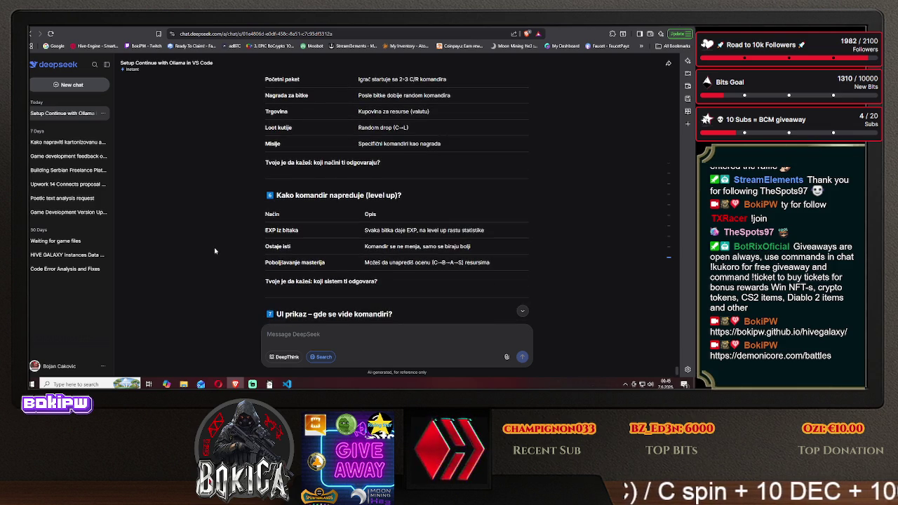
pyautogui.scroll(-1, 215, 250)
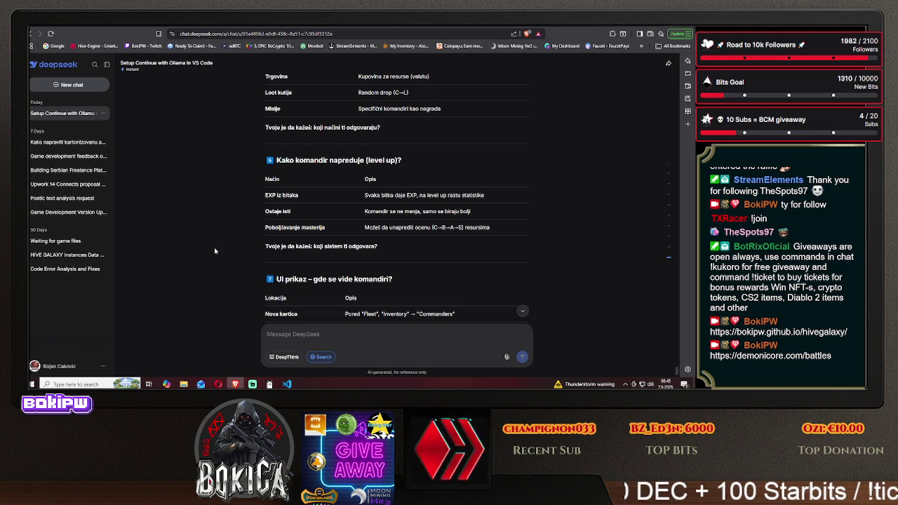
pyautogui.scroll(-1, 215, 251)
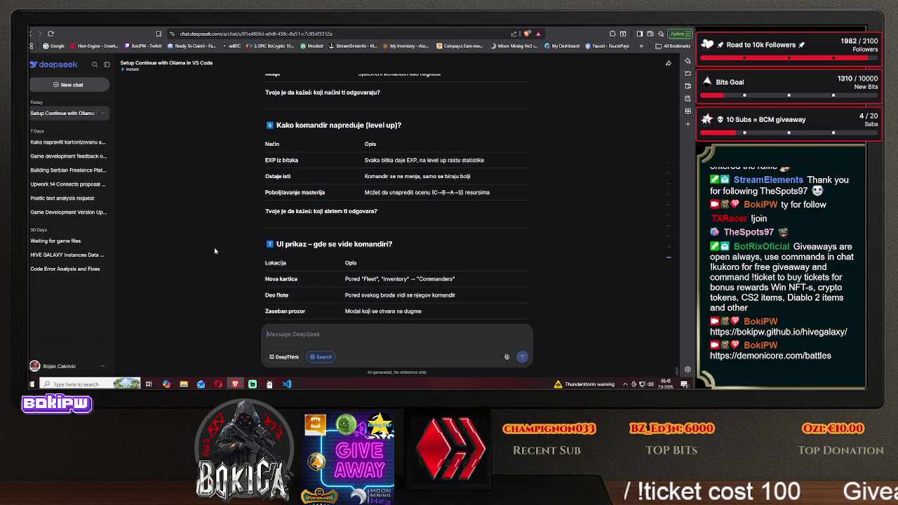
pyautogui.scroll(-2, 214, 251)
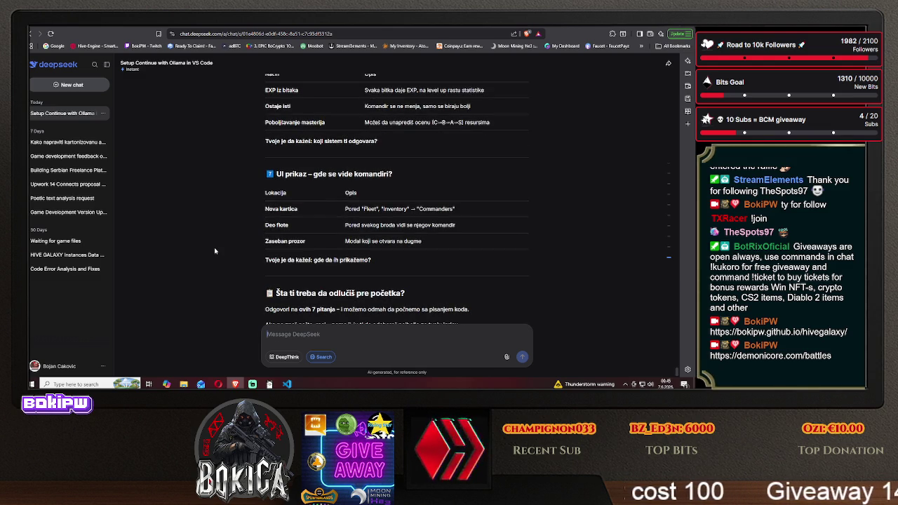
pyautogui.scroll(-1, 214, 247)
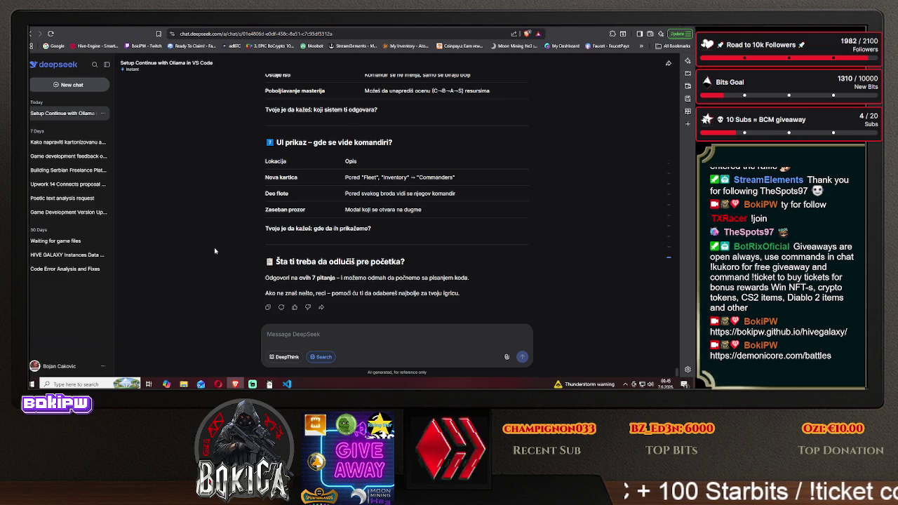
pyautogui.scroll(8, 214, 247)
pyautogui.scroll(10, 214, 247)
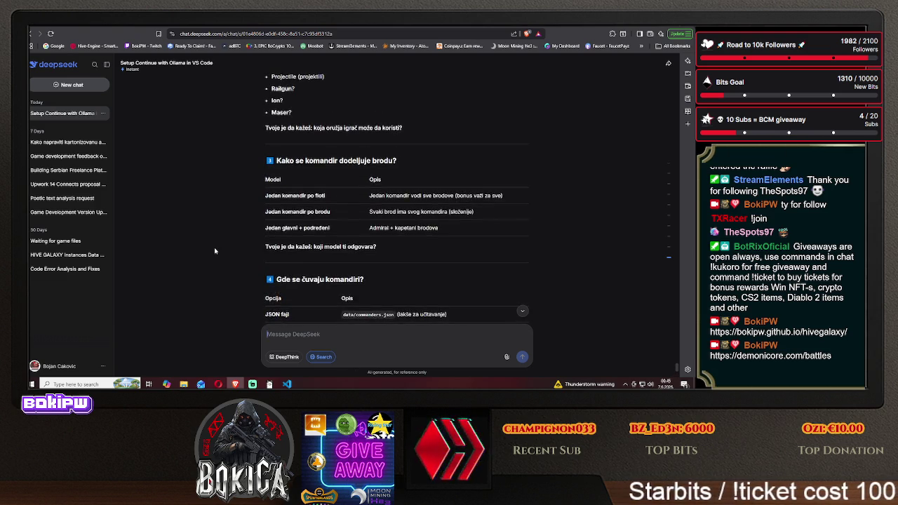
pyautogui.scroll(2, 214, 250)
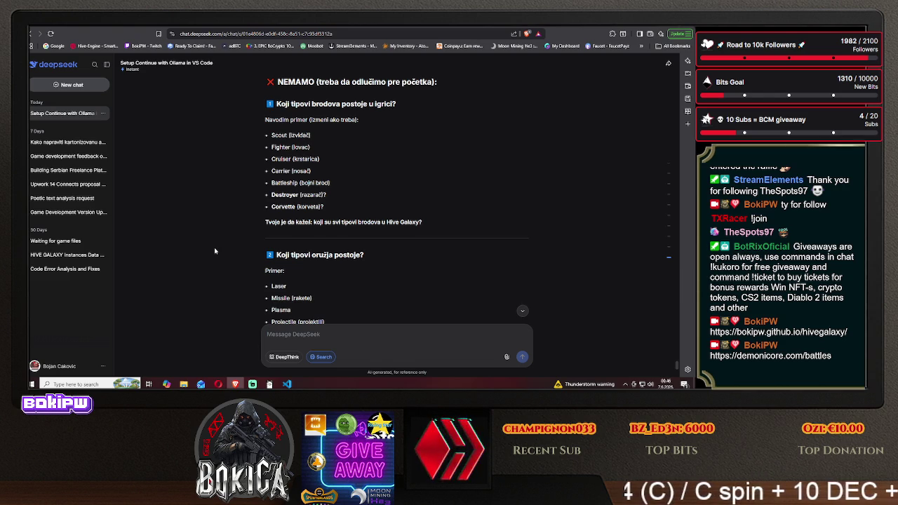
pyautogui.scroll(-1, 215, 250)
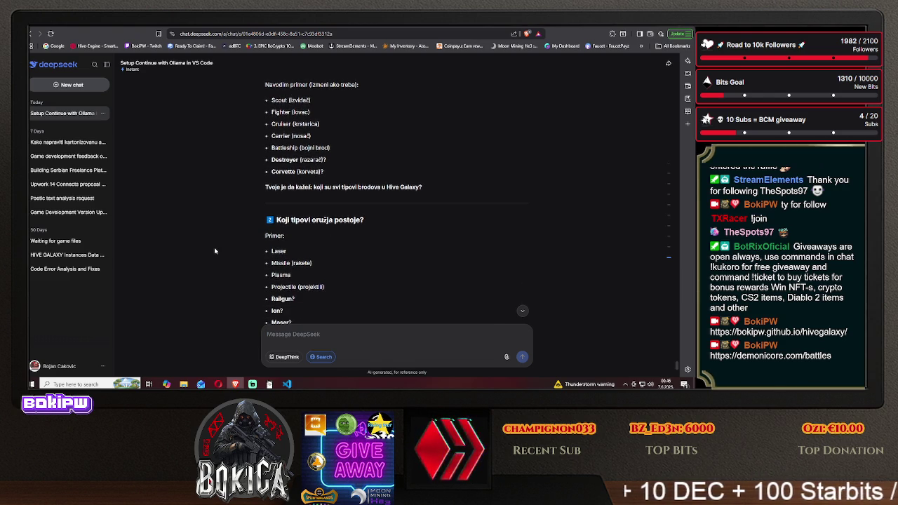
pyautogui.scroll(-10, 214, 247)
pyautogui.scroll(-1, 214, 250)
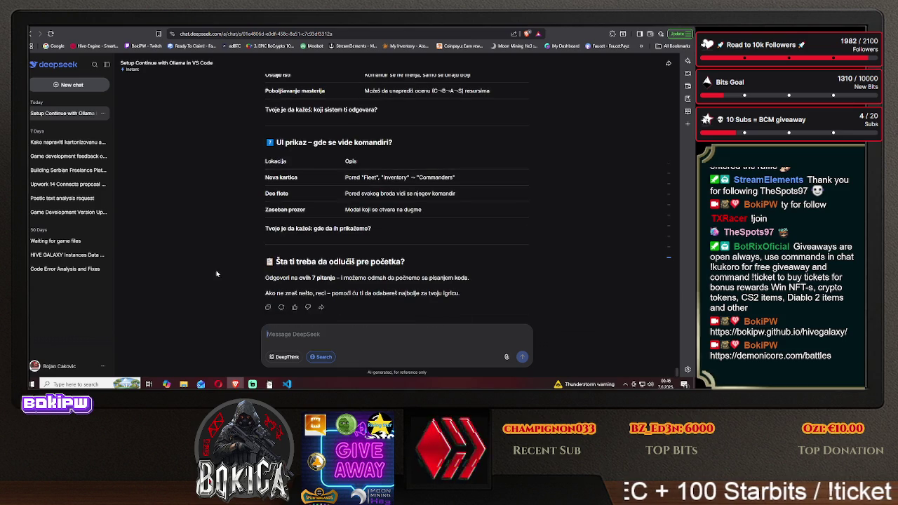
pyautogui.click(506, 357)
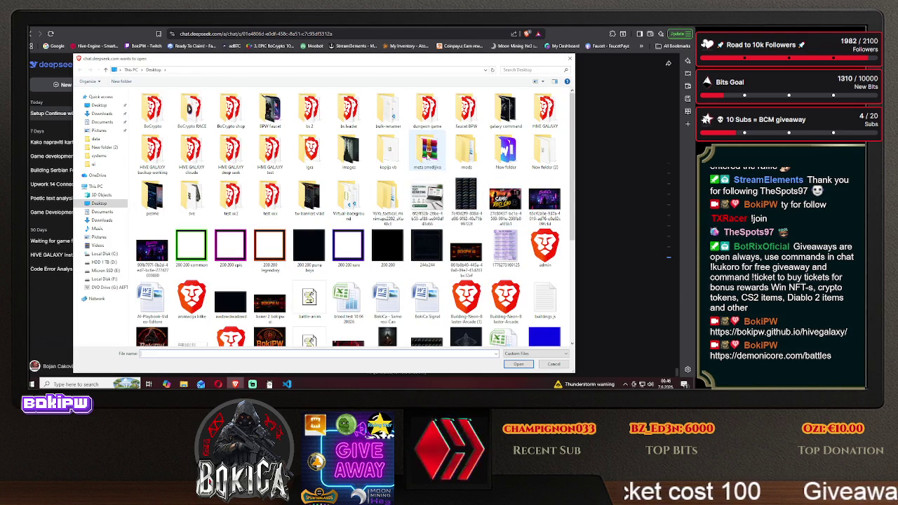
# Attach blueprints.js from meta smrdljiva > HIVE GALAXY > data and send it to DeepSeek.
pyautogui.doubleClick(427, 150)
pyautogui.doubleClick(157, 103)
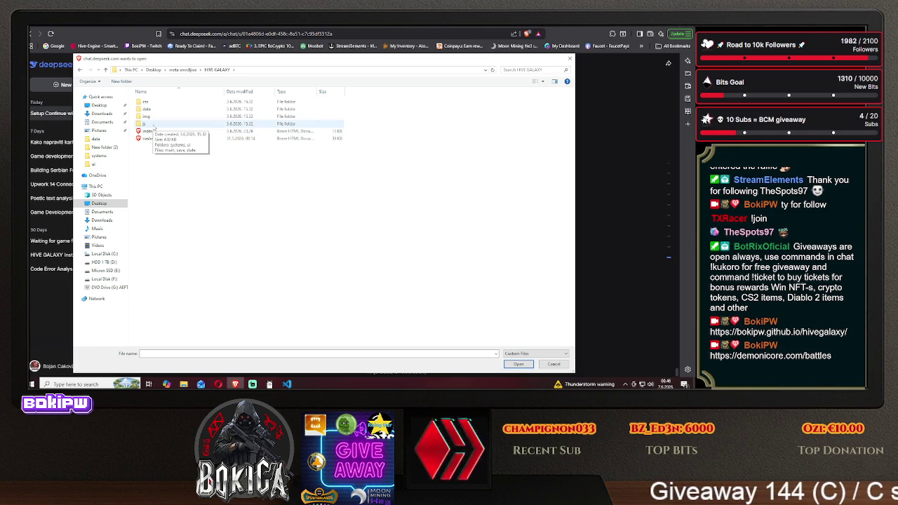
pyautogui.doubleClick(151, 109)
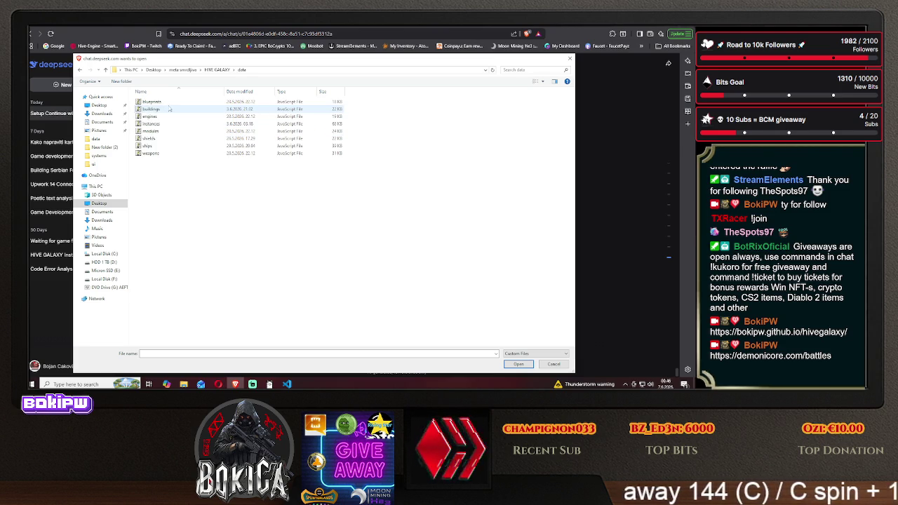
pyautogui.click(151, 102)
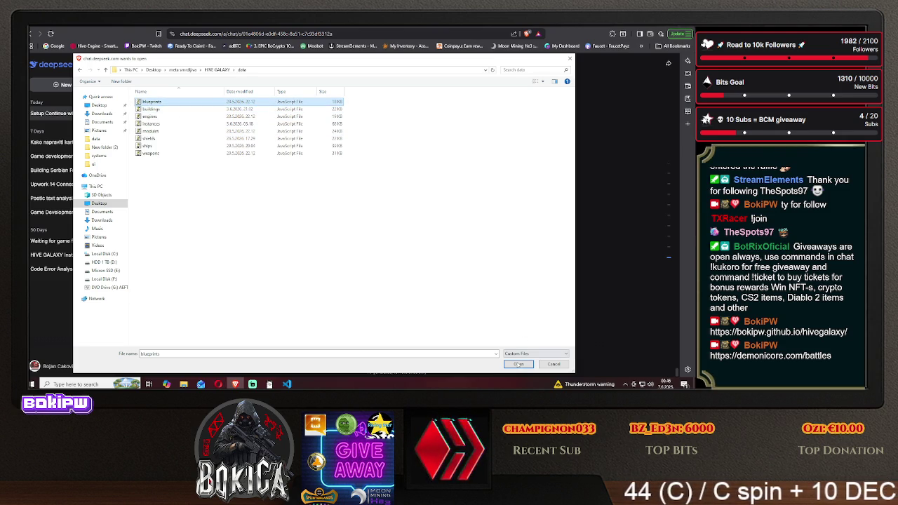
pyautogui.click(518, 363)
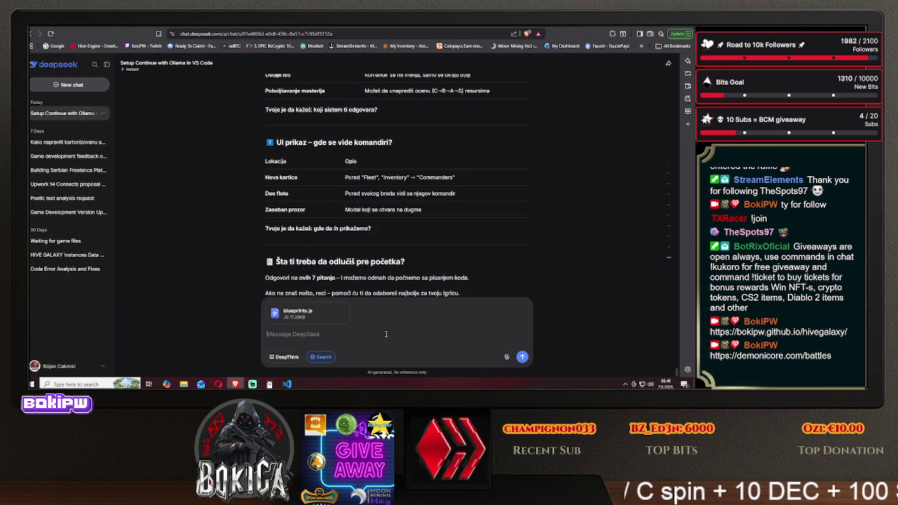
pyautogui.press('Return')
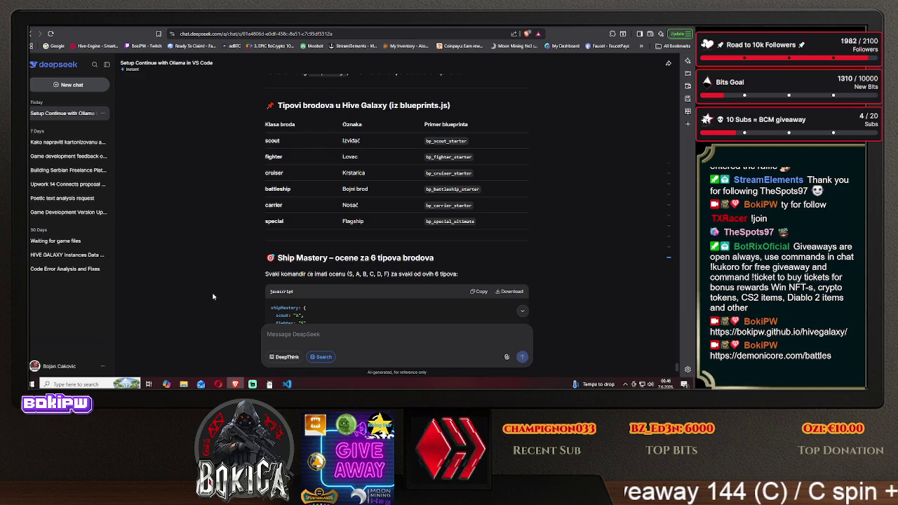
# Read DeepSeek's reply on ship classes, mastery grades and weapon types through its weapon-grouping question, then return to Claude.
pyautogui.scroll(-1, 213, 296)
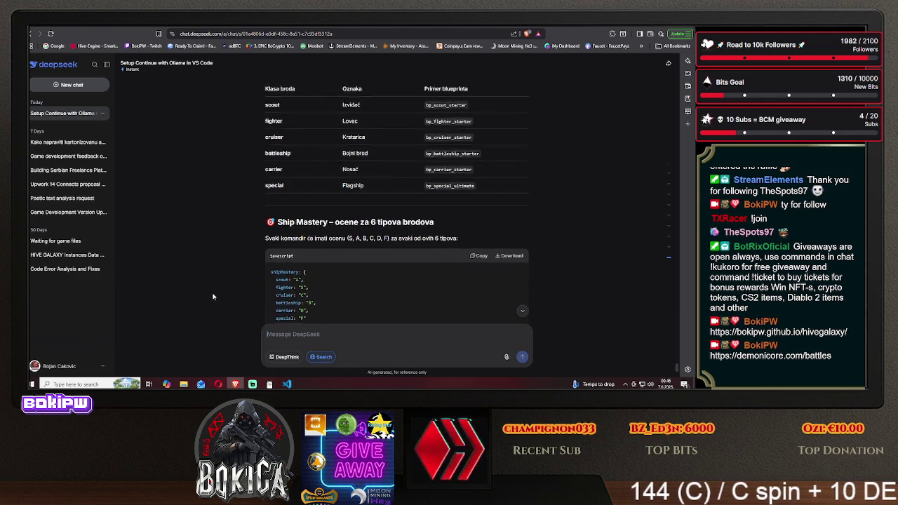
pyautogui.scroll(-1, 214, 296)
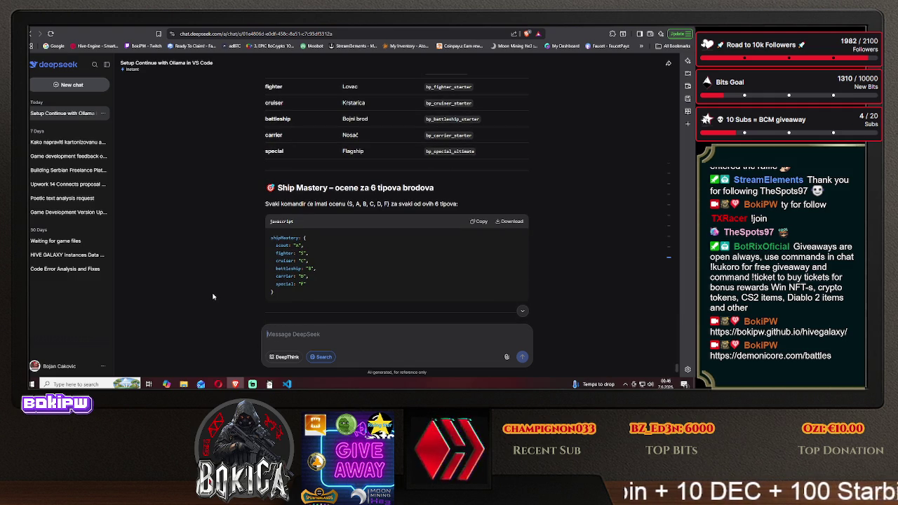
pyautogui.scroll(-1, 214, 296)
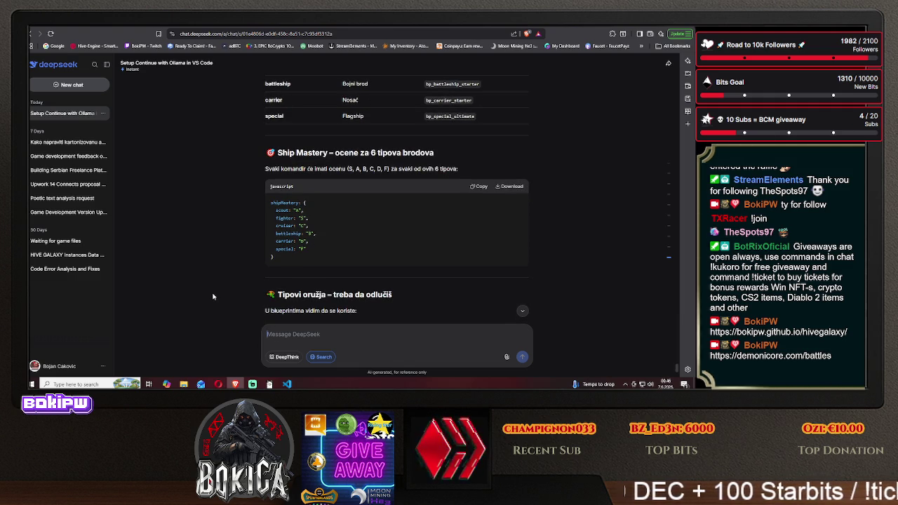
pyautogui.scroll(-3, 213, 296)
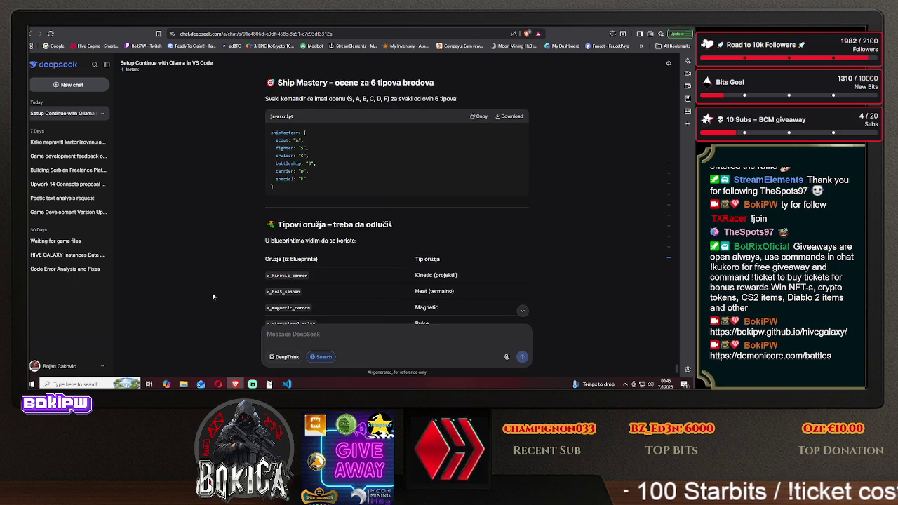
pyautogui.scroll(-2, 213, 296)
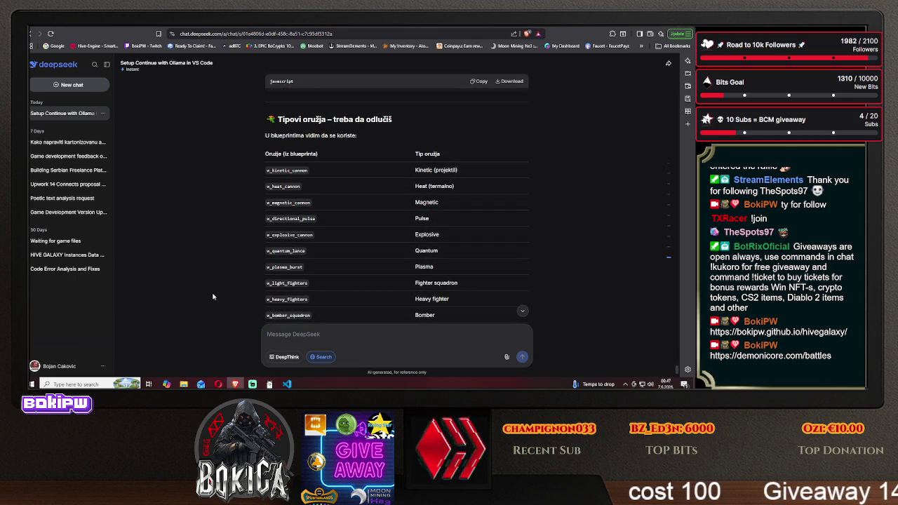
pyautogui.scroll(-1, 213, 296)
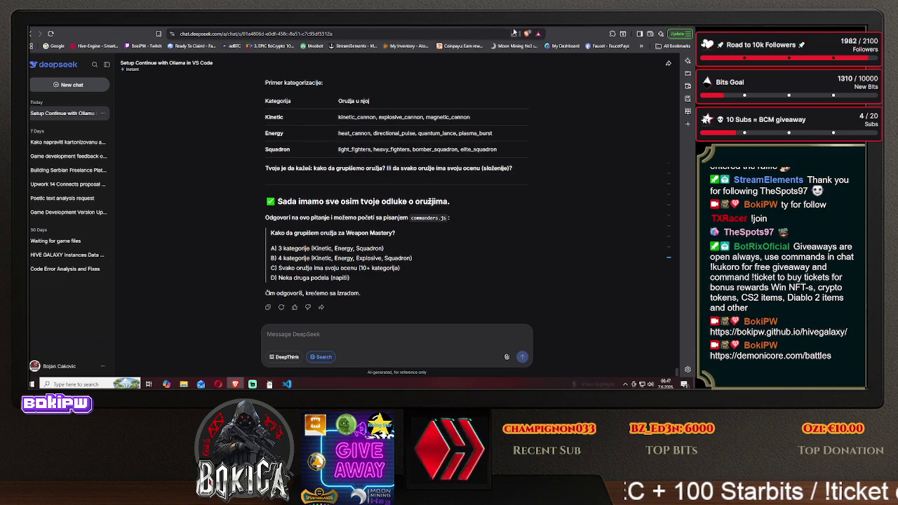
pyautogui.hotkey('ctrl', 'Tab')
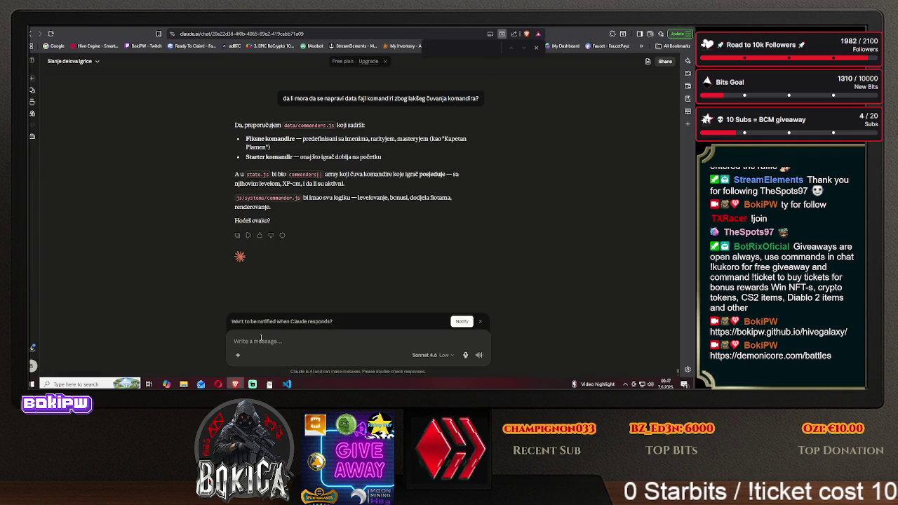
# Send Claude the question 'koje vrste oružja imamo trenutno' about the game's current weapon types.
pyautogui.write('kojevrste b')
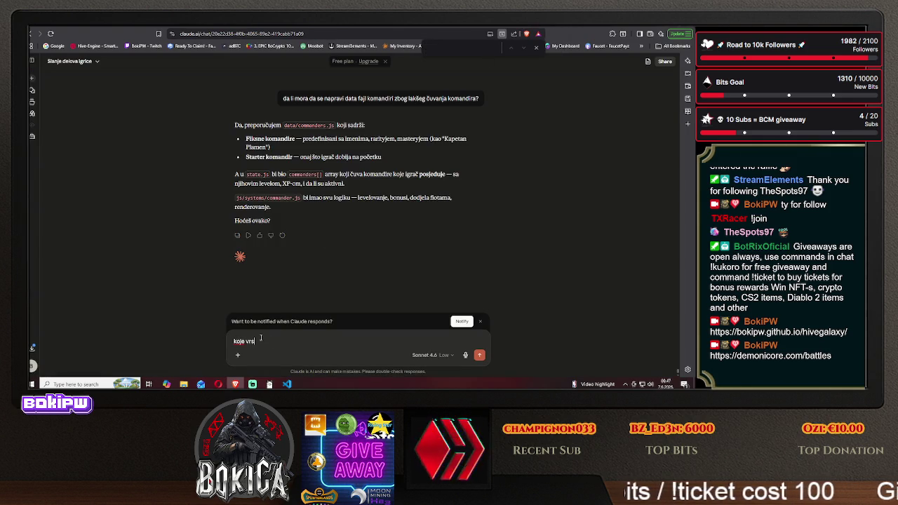
pyautogui.write('od')
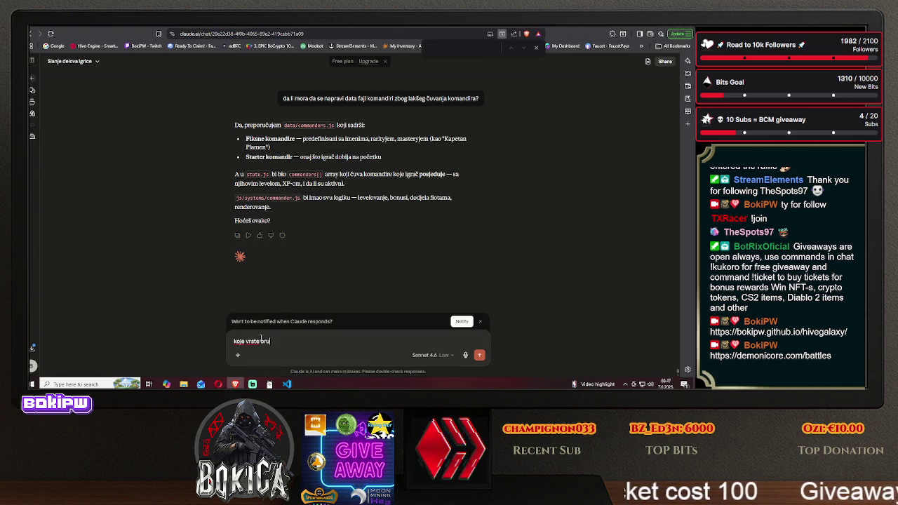
pyautogui.write('tren')
pyautogui.write('o')
pyautogui.press('Return')
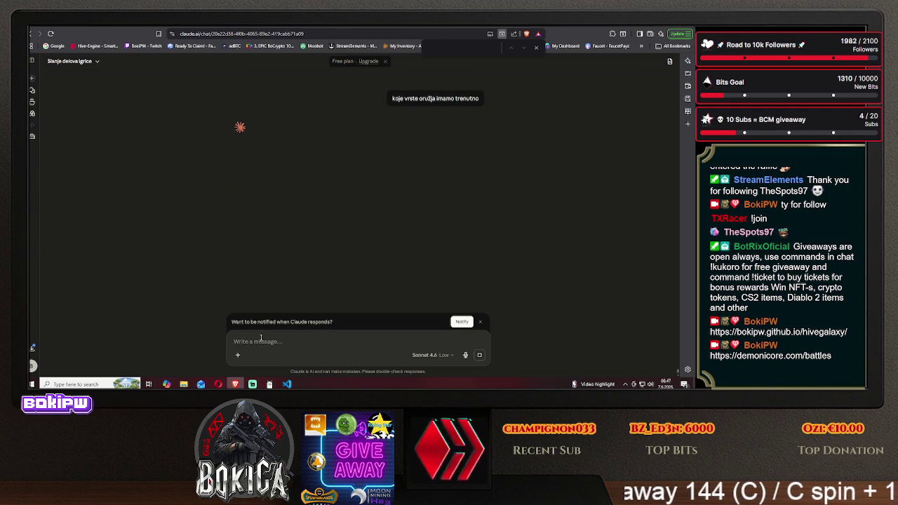
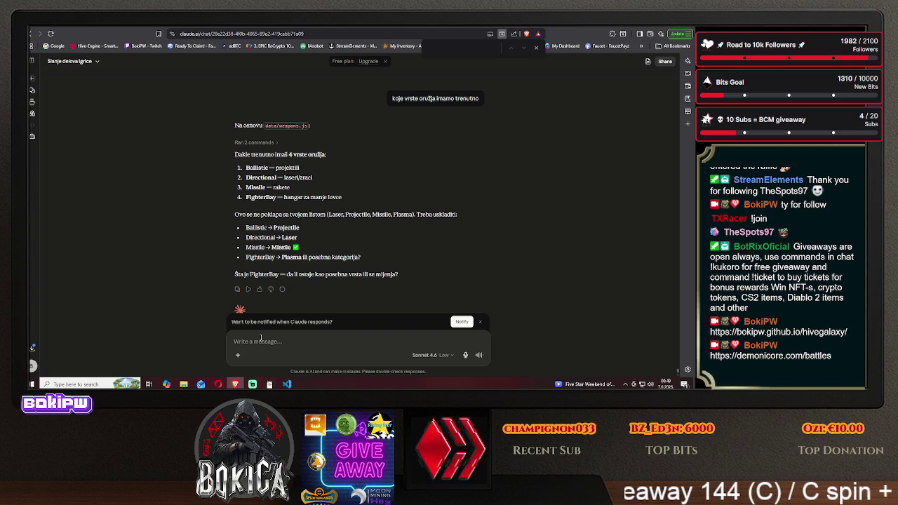
# Ask Claude which armor types the game has ('a koje 4 vrsta oklopa ima').
pyautogui.write('a koje 4 vrsta')
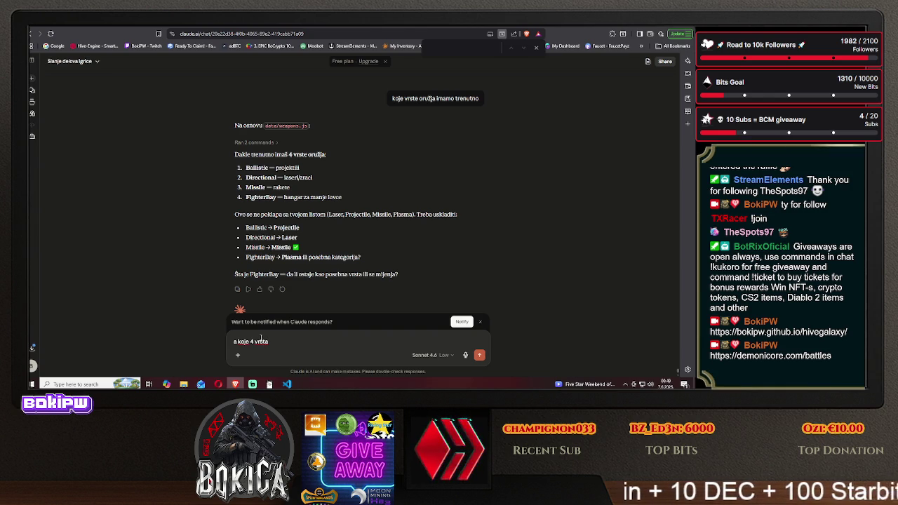
pyautogui.write(' oklopa ima')
pyautogui.press('Return')
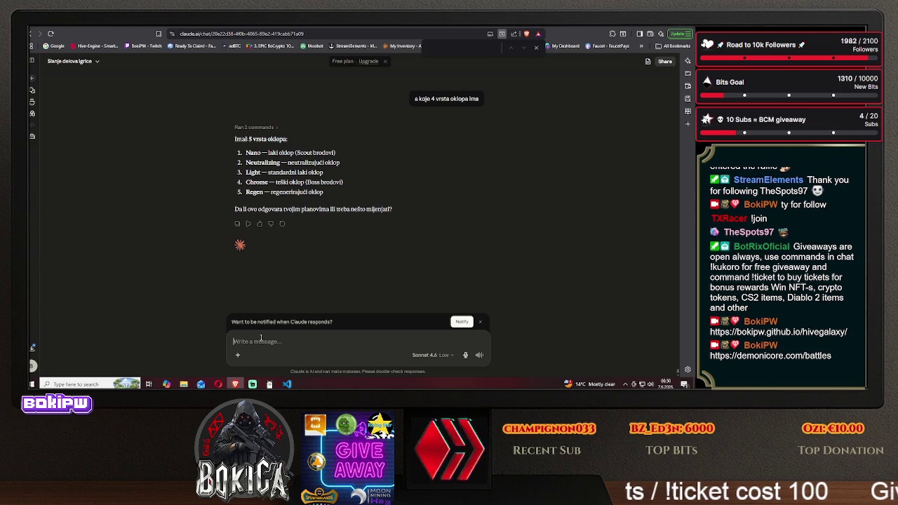
# Send the short follow-up 'a s' asking Claude about the game's shields.
pyautogui.write('a s')
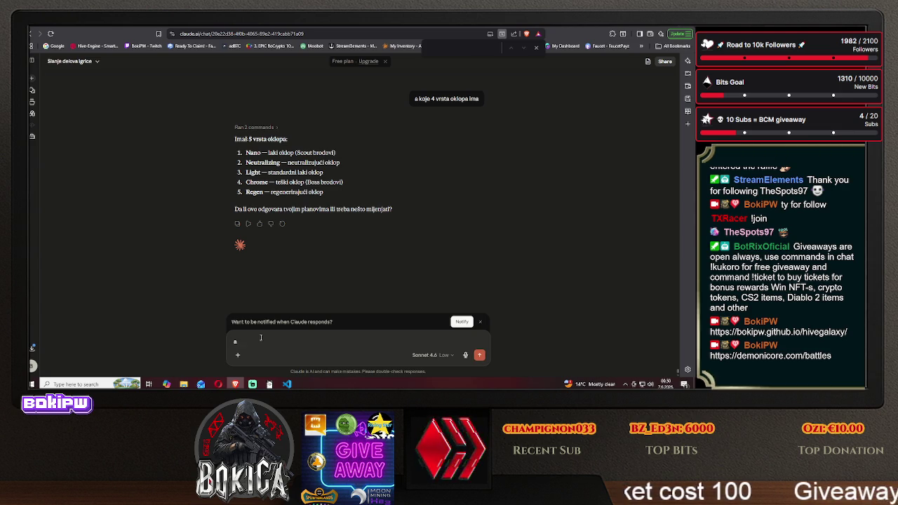
pyautogui.press('Return')
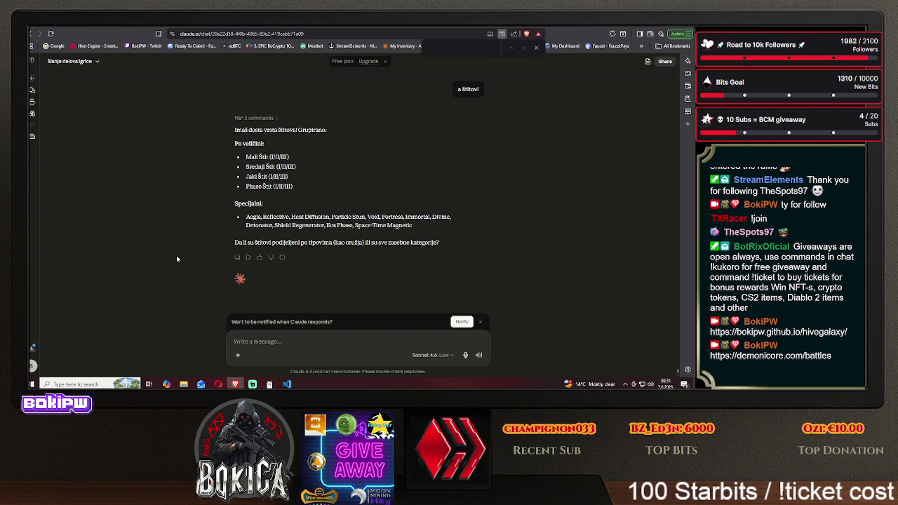
# Tell Claude the weapon, armor and shield type counts must match, then start a damage question.
pyautogui.write('polako, moram')
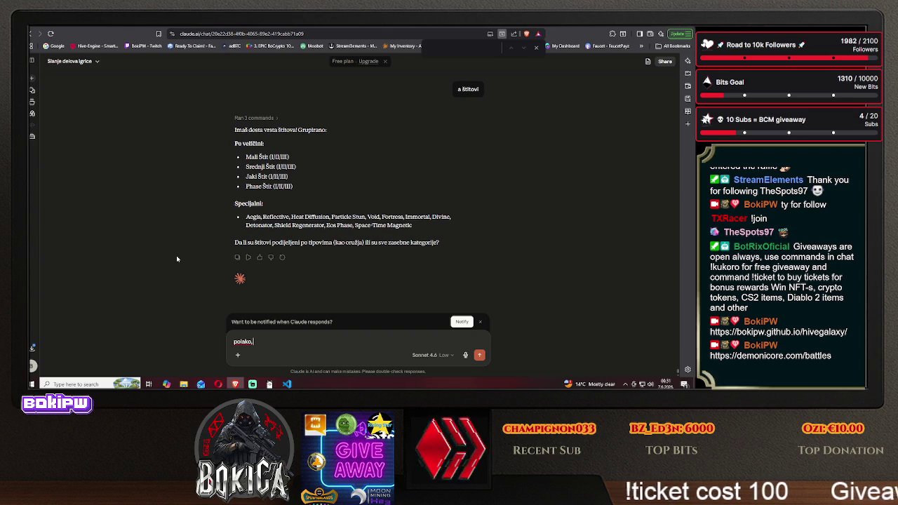
pyautogui.write('o da imamo')
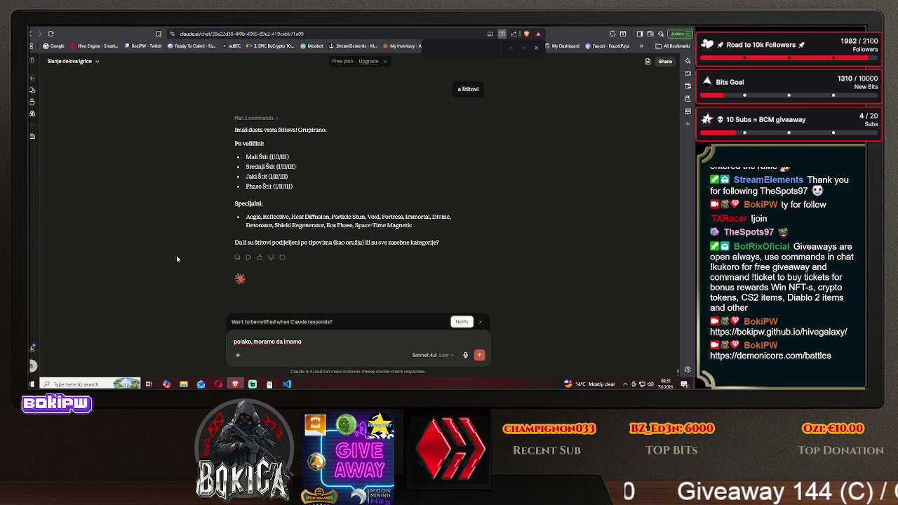
pyautogui.write(' jednak ')
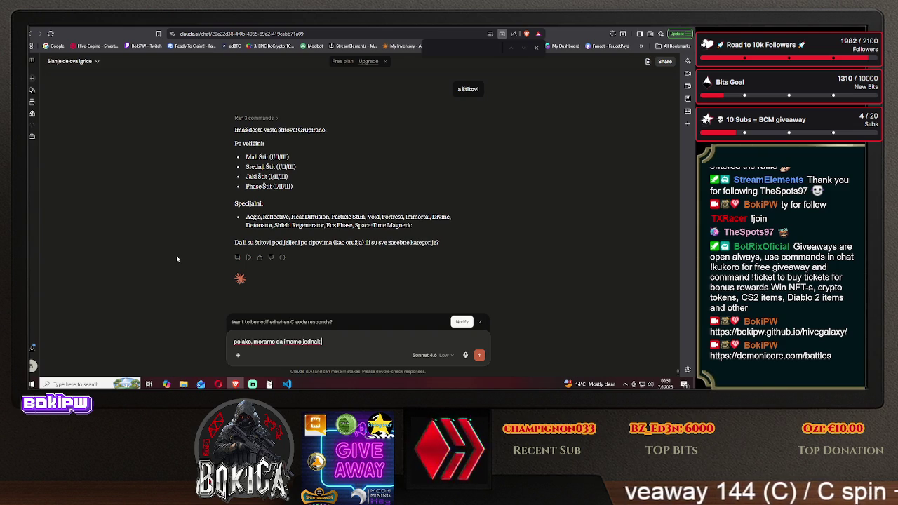
pyautogui.write('bj')
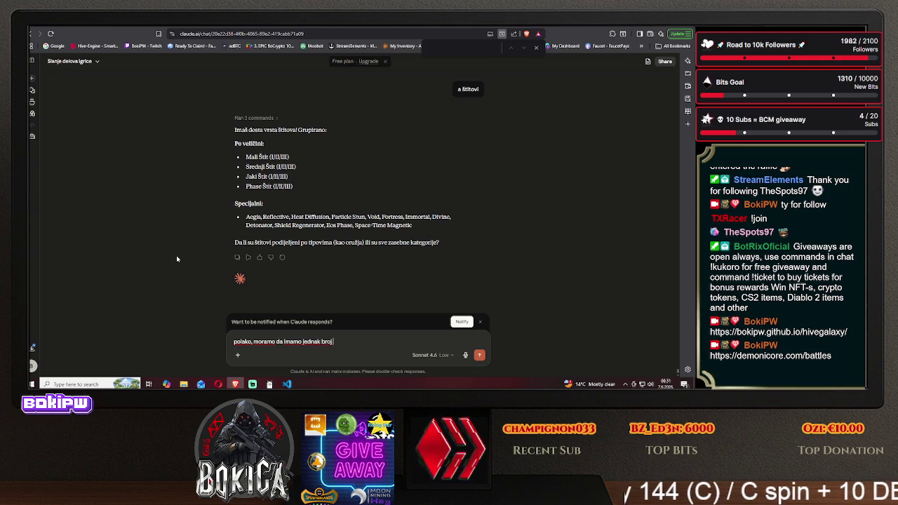
pyautogui.write(' tio')
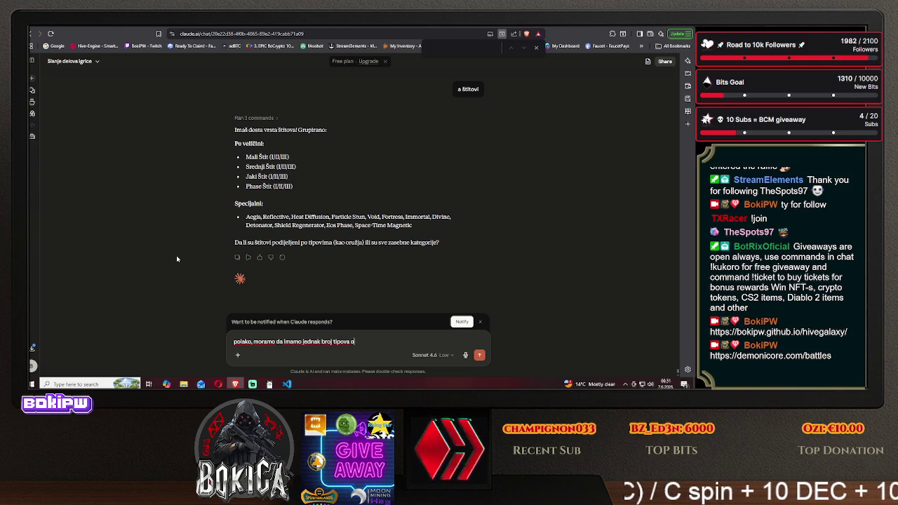
pyautogui.write('ržžja oklopa')
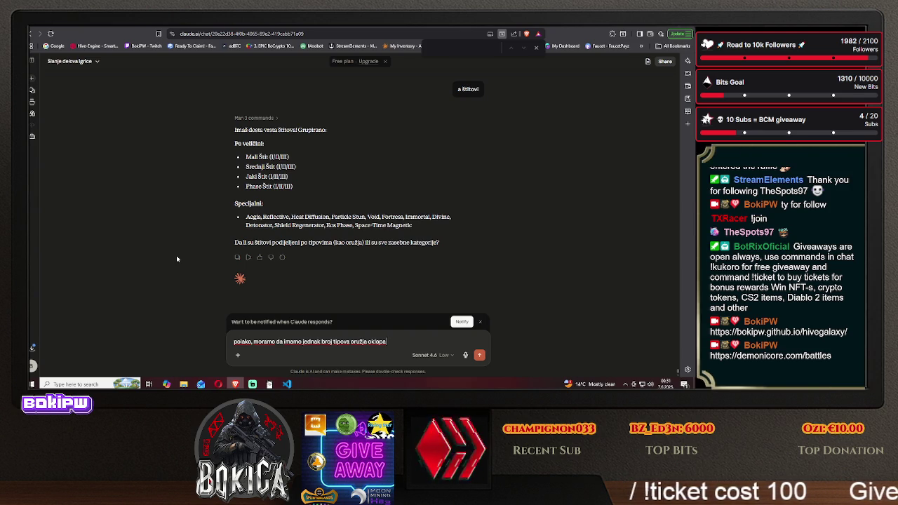
pyautogui.write('štitova')
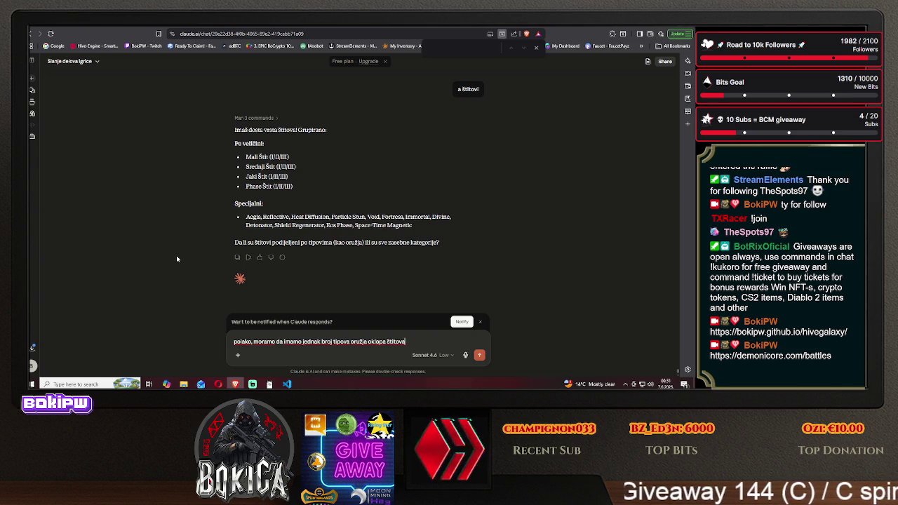
pyautogui.write(' to mi se nešto')
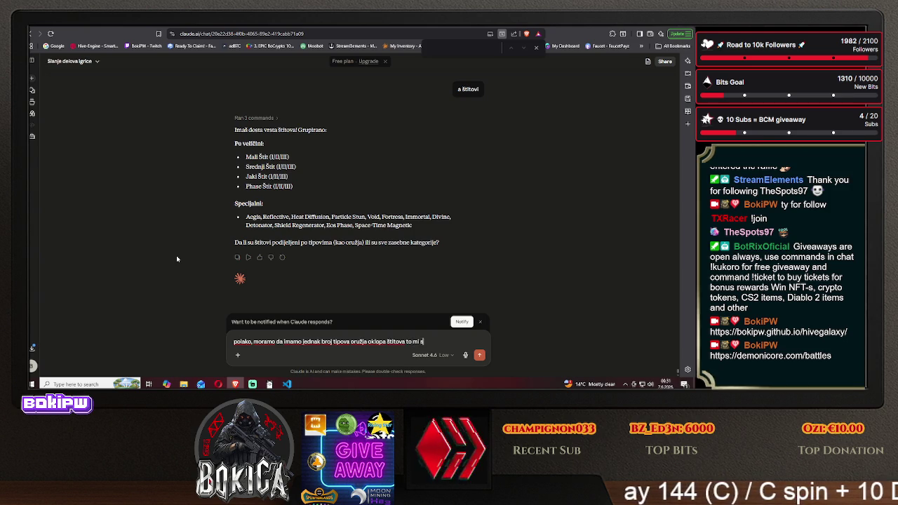
pyautogui.write(' ne pok')
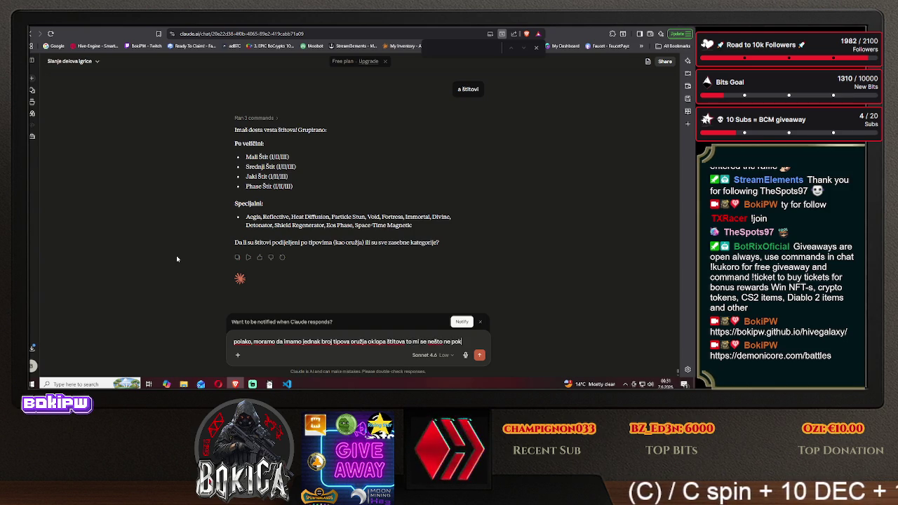
pyautogui.write('lapa kako treba')
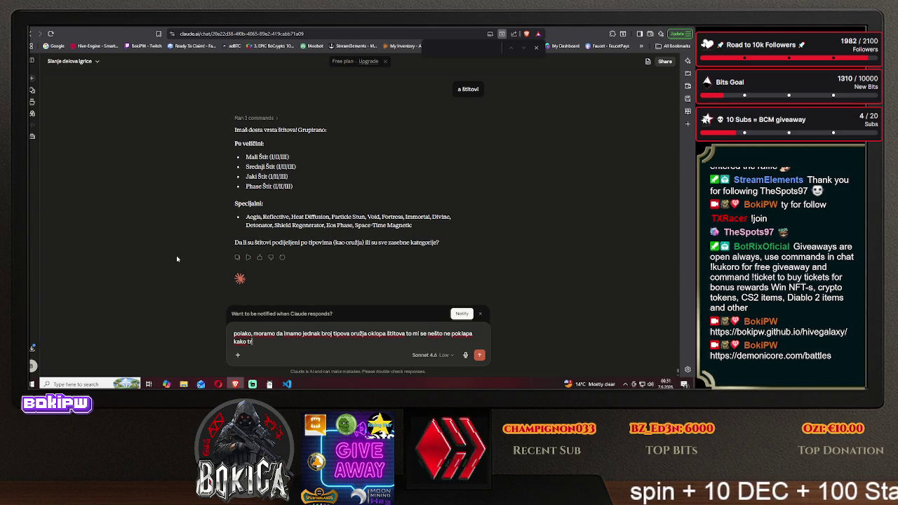
pyautogui.press('Return')
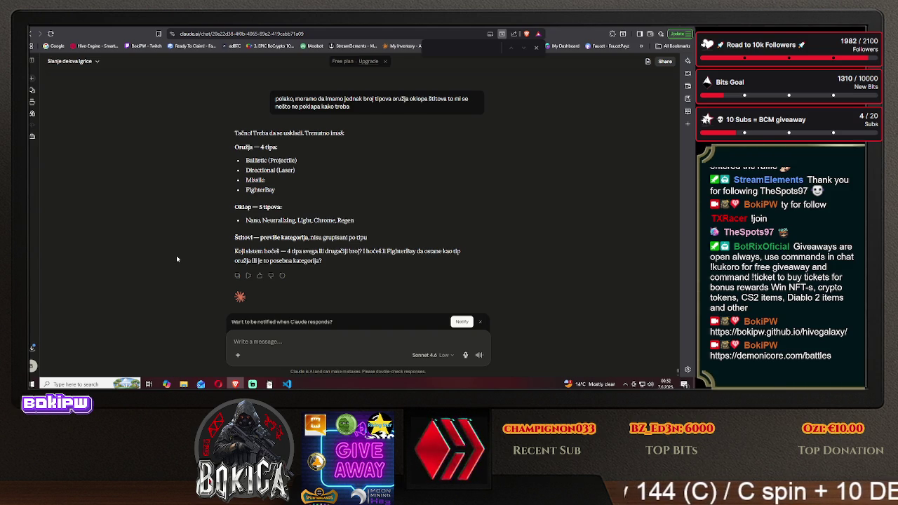
pyautogui.write('Jelo mi nek')
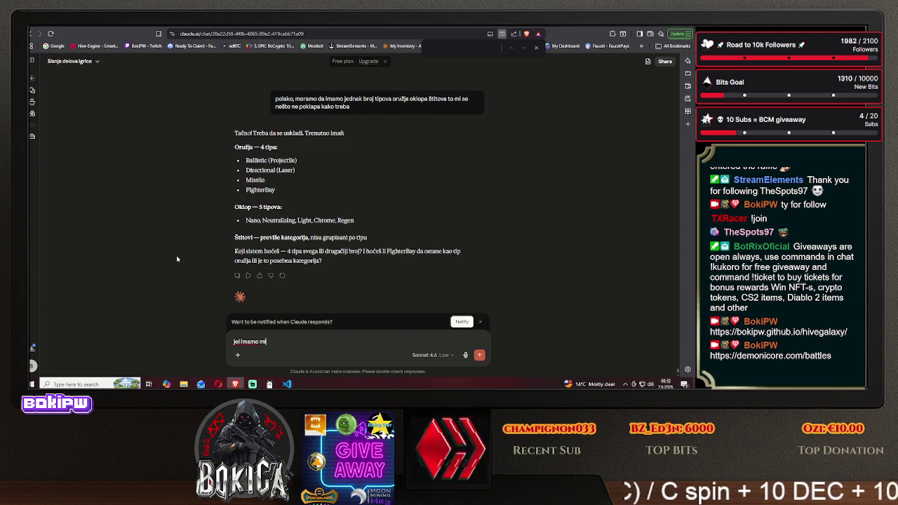
pyautogui.write(' koji ')
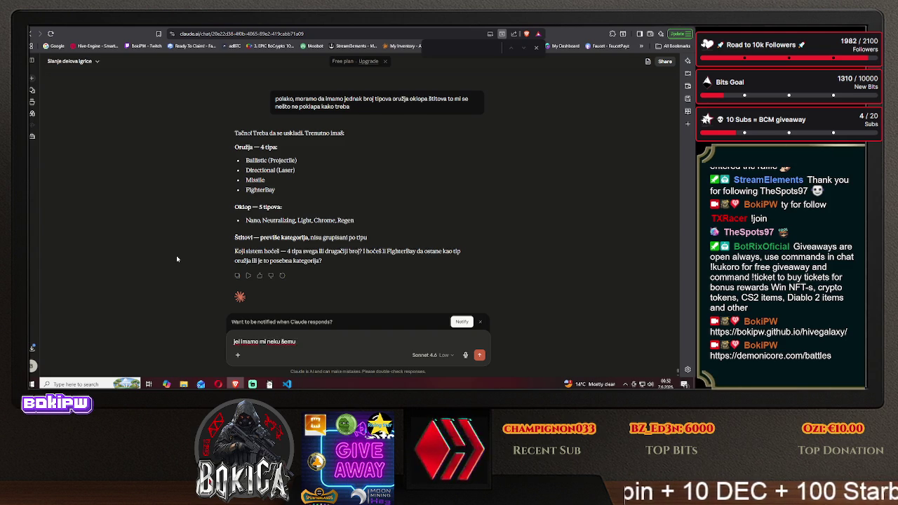
pyautogui.write('je dama')
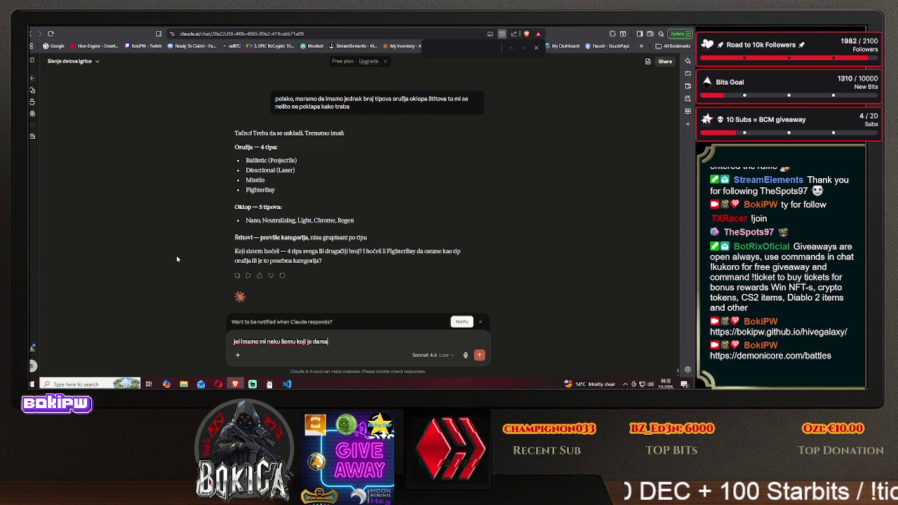
pyautogui.write('gear')
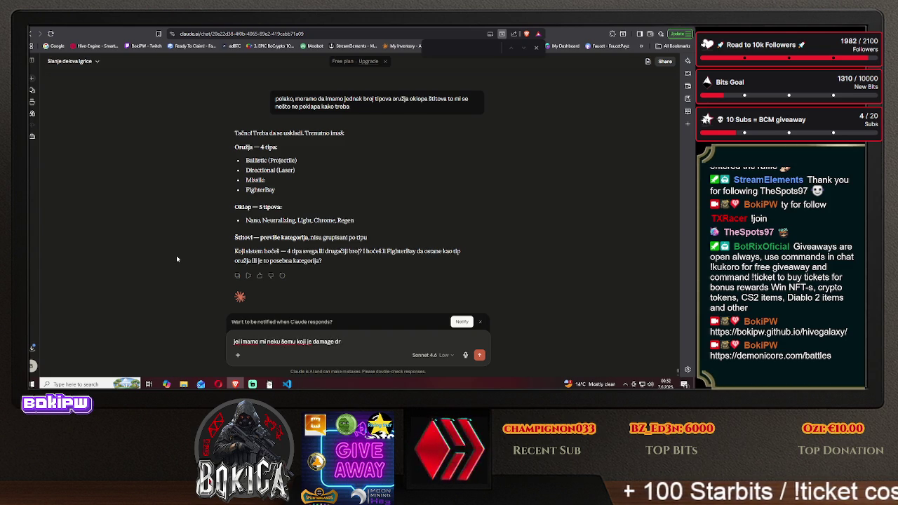
pyautogui.write('ot')
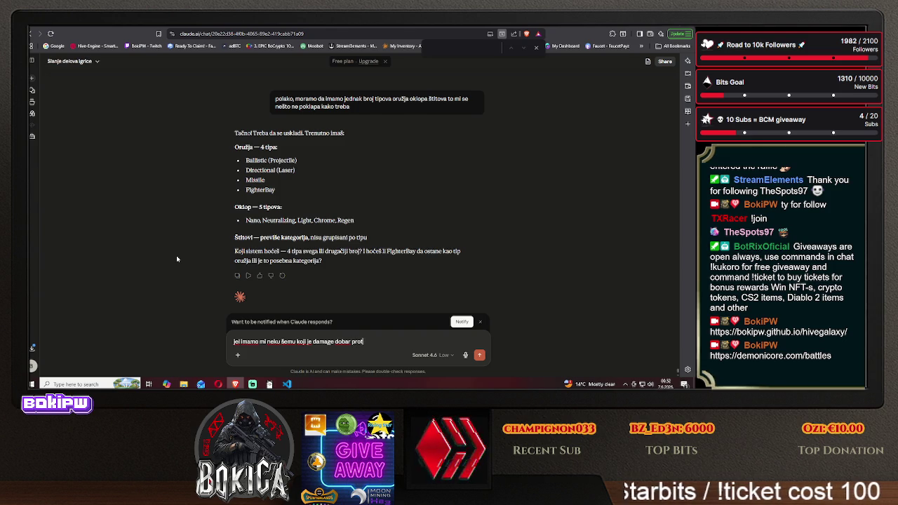
pyautogui.write('iva')
# Send the damage-effectiveness question, then insist the scheme is already implemented.
pyautogui.press('Return')
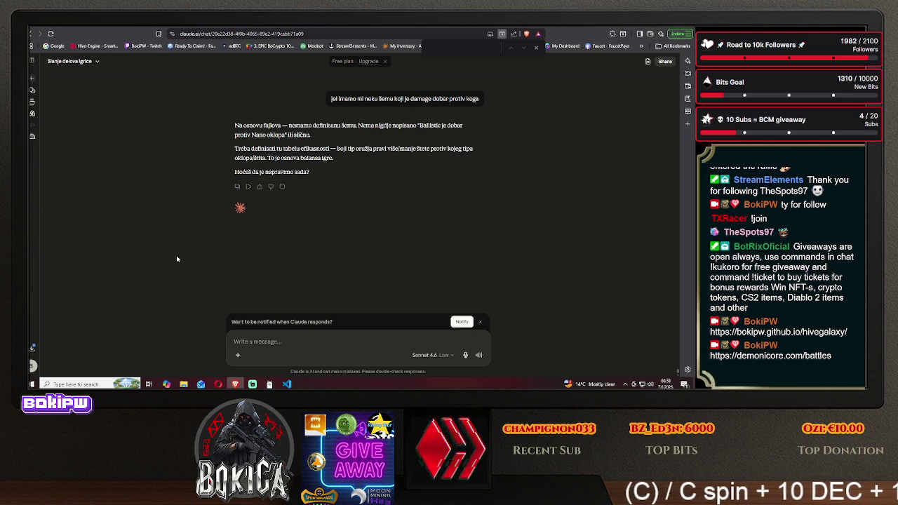
pyautogui.write('kako nema')
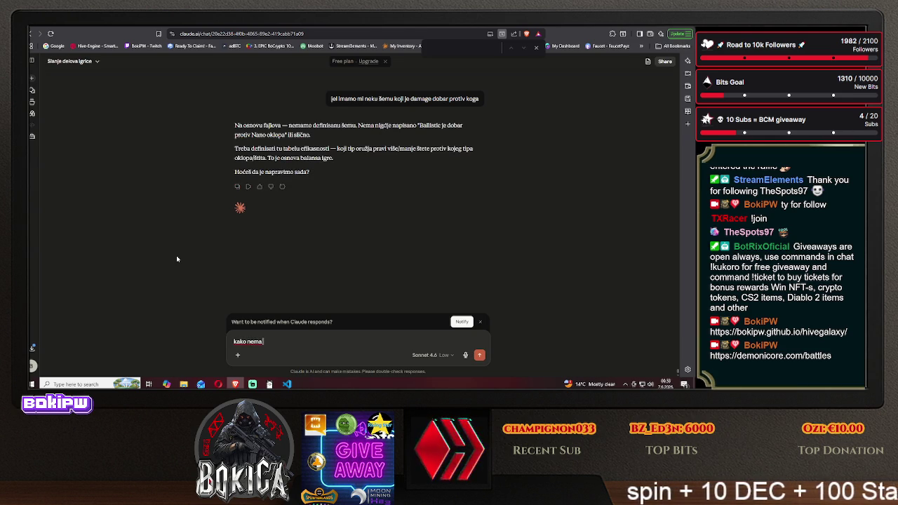
pyautogui.write(' mor')
pyautogui.write(' to')
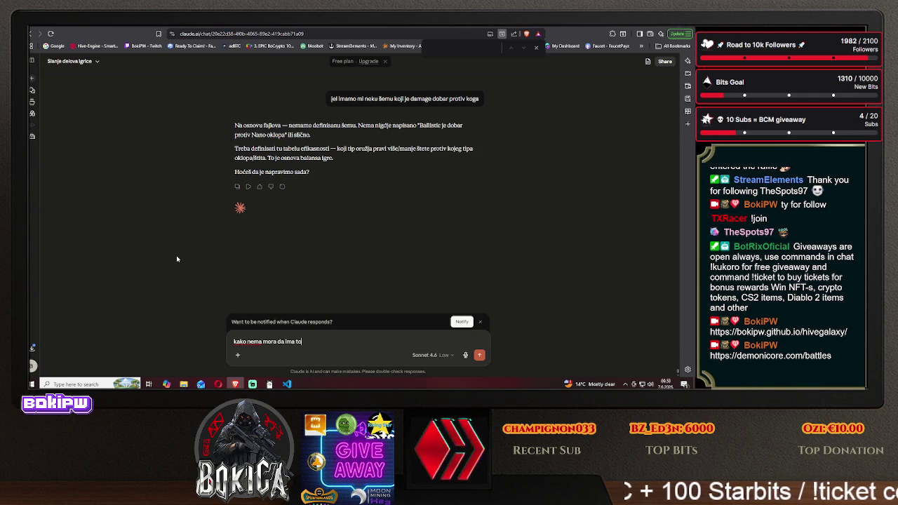
pyautogui.write(' je nvl')
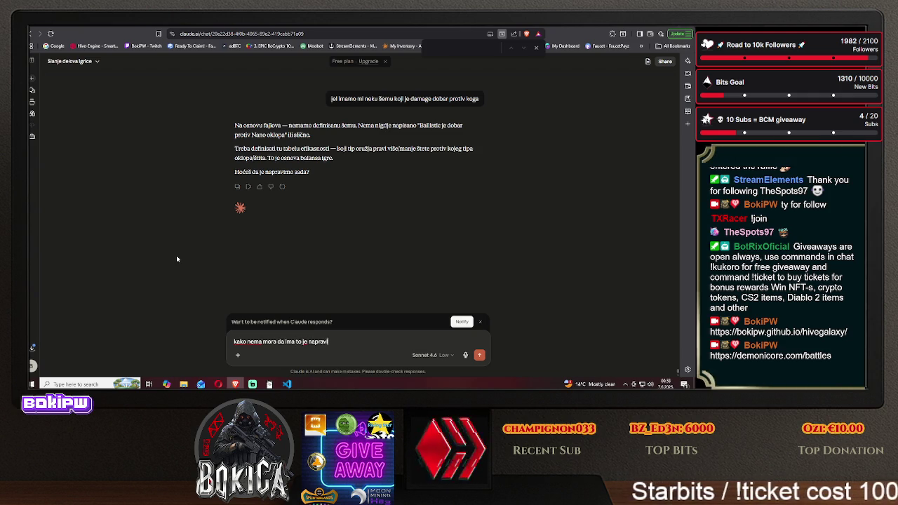
pyautogui.write('jenmi')
pyautogui.press('Return')
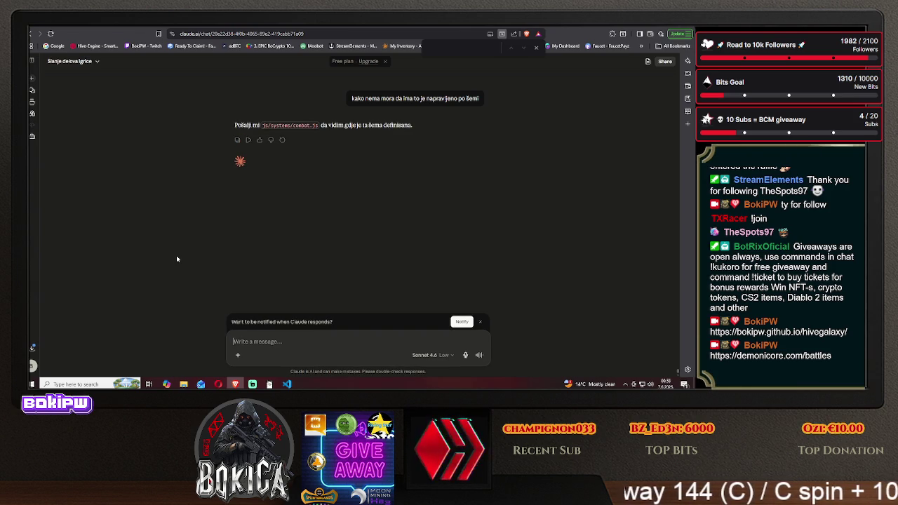
# Upload js/systems/combat.js from the HIVE GALAXY project folder and send it to Claude.
pyautogui.click(237, 355)
pyautogui.click(254, 259)
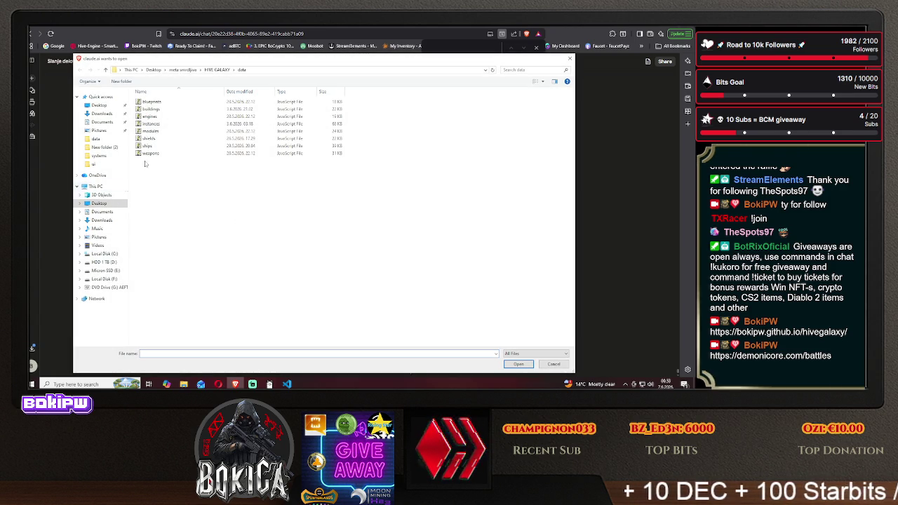
pyautogui.click(216, 70)
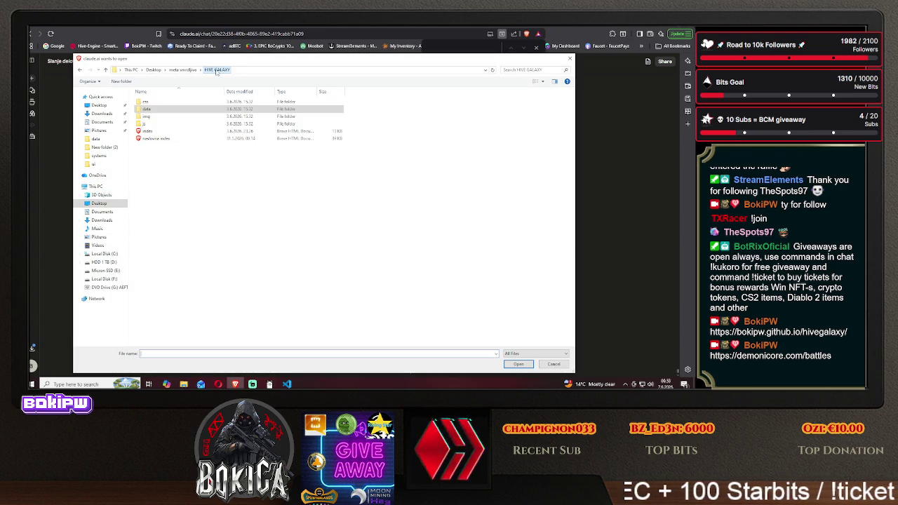
pyautogui.doubleClick(181, 108)
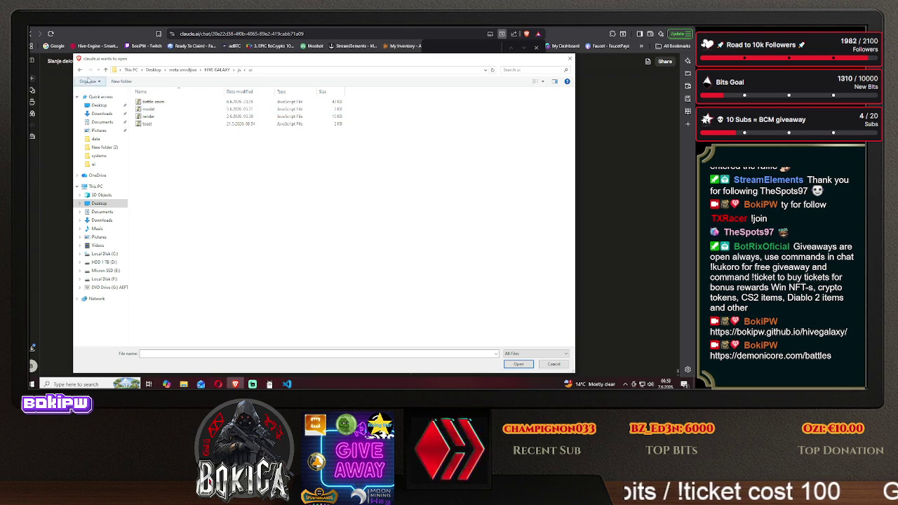
pyautogui.click(80, 69)
pyautogui.doubleClick(150, 104)
pyautogui.click(152, 139)
pyautogui.click(518, 363)
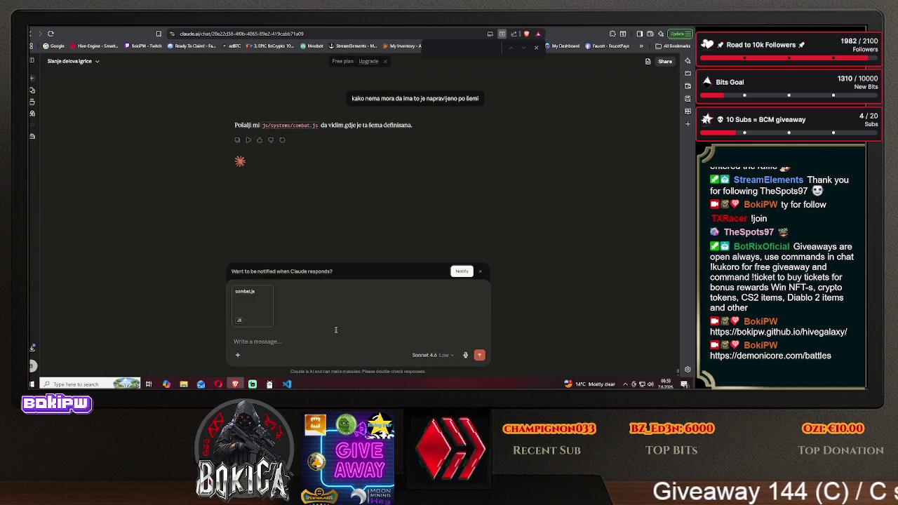
pyautogui.press('Return')
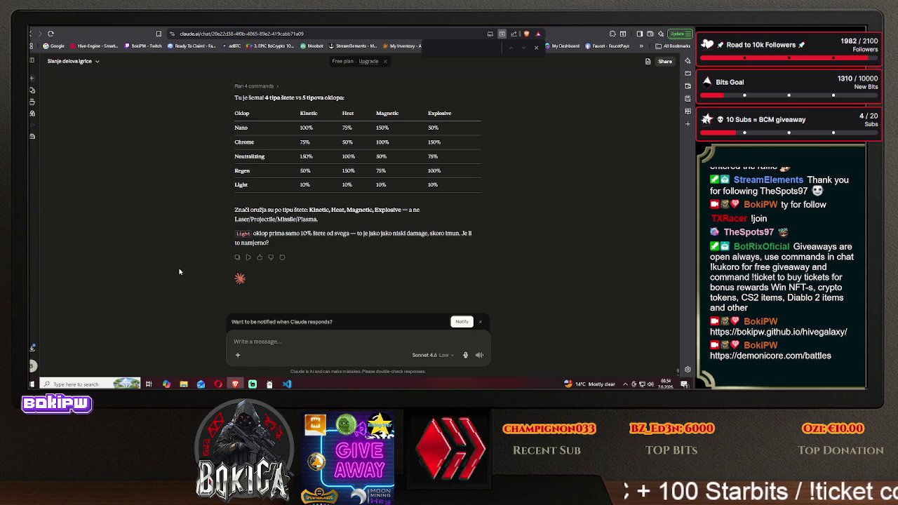
# Reply that Light armor's 10% damage is intentional; it could rise later but stays unchanged now.
pyautogui.scroll(1, 179, 271)
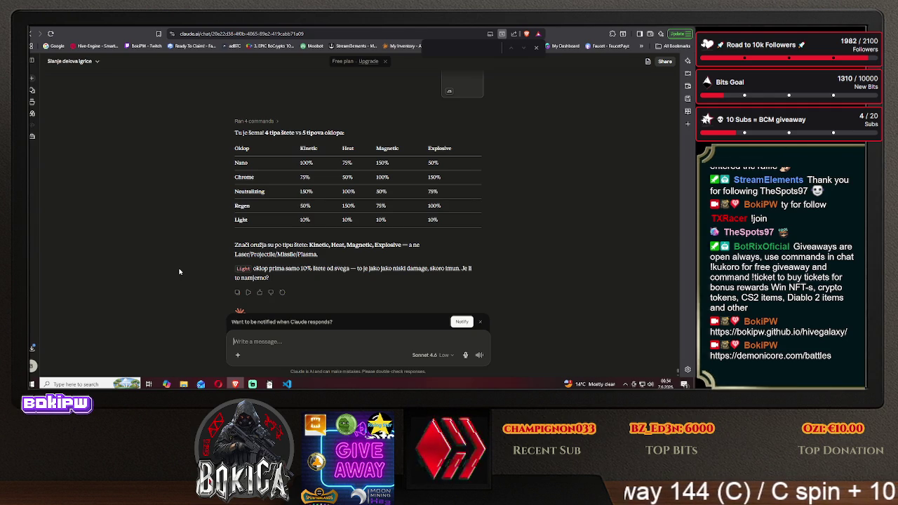
pyautogui.write('namerno')
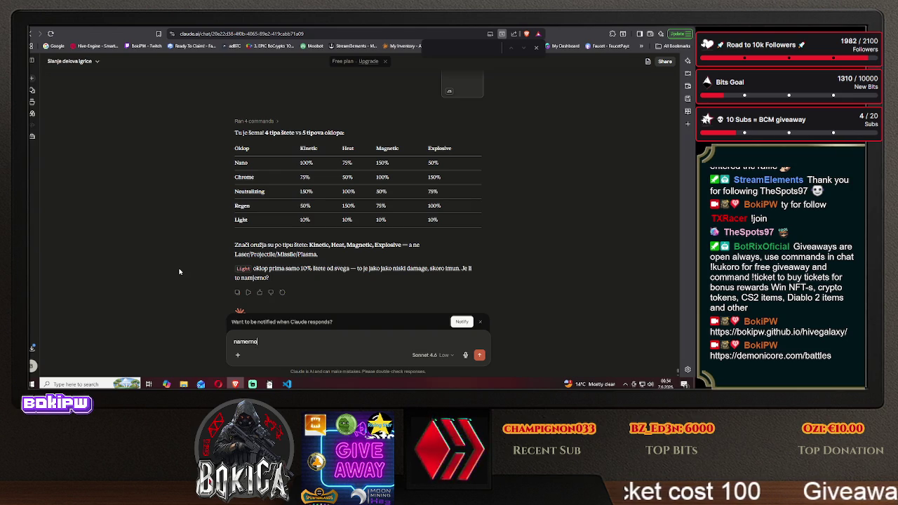
pyautogui.write(',')
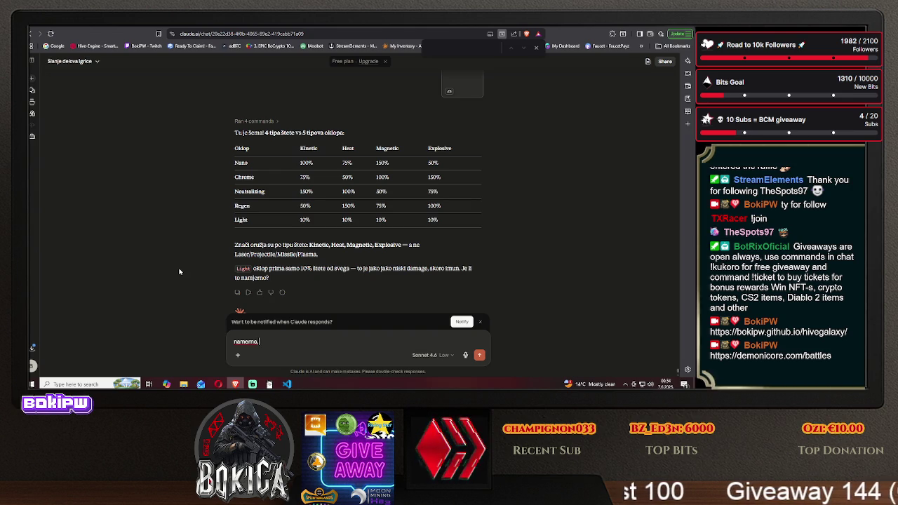
pyautogui.write(' može da s')
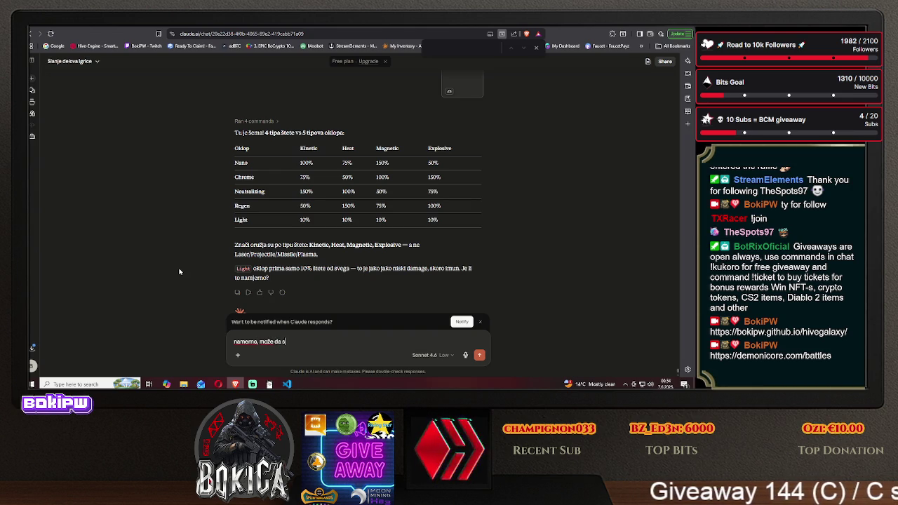
pyautogui.write('e poveća')
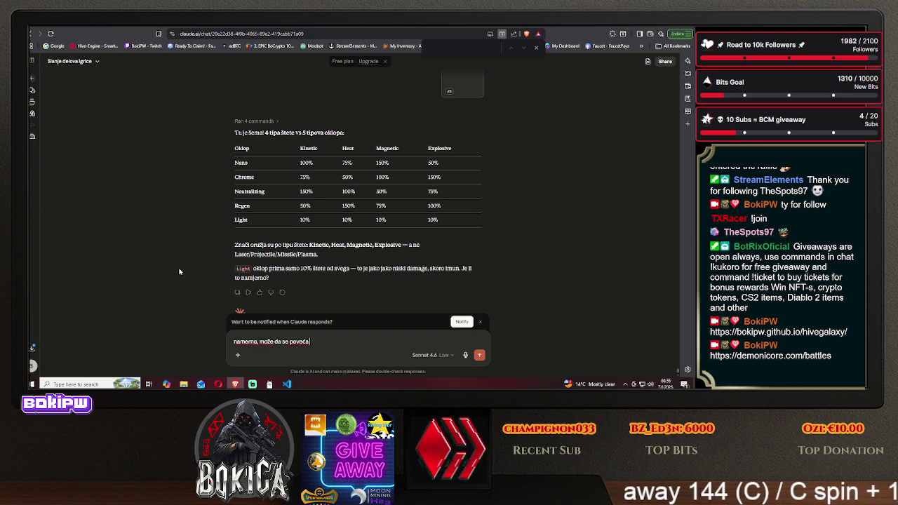
pyautogui.write(' al to')
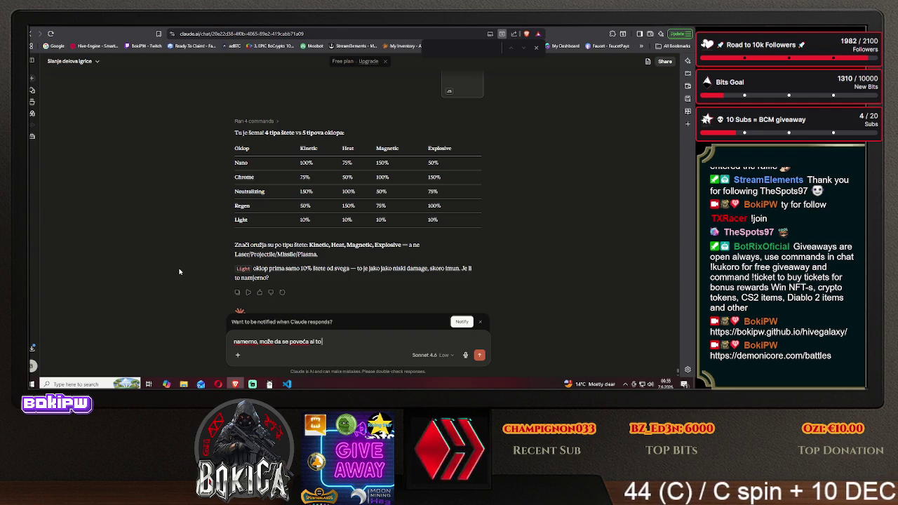
pyautogui.write(' ne diram sad')
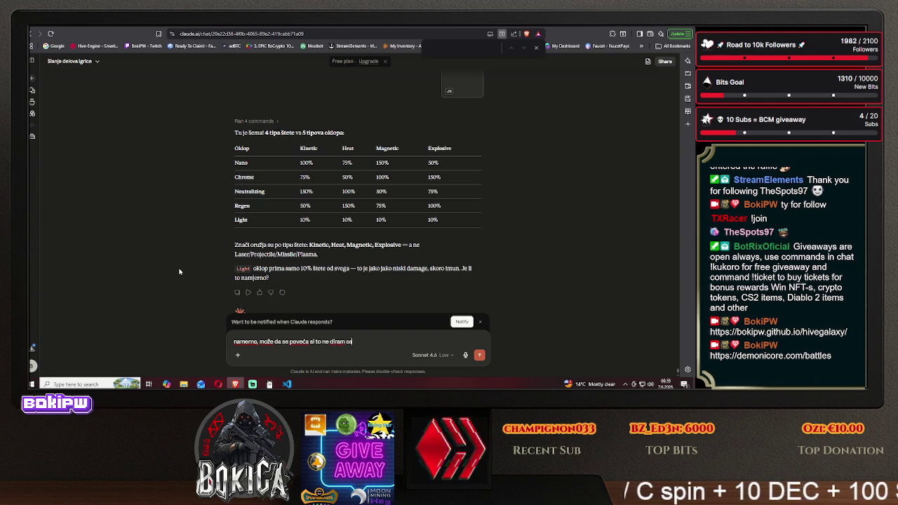
pyautogui.press('Return')
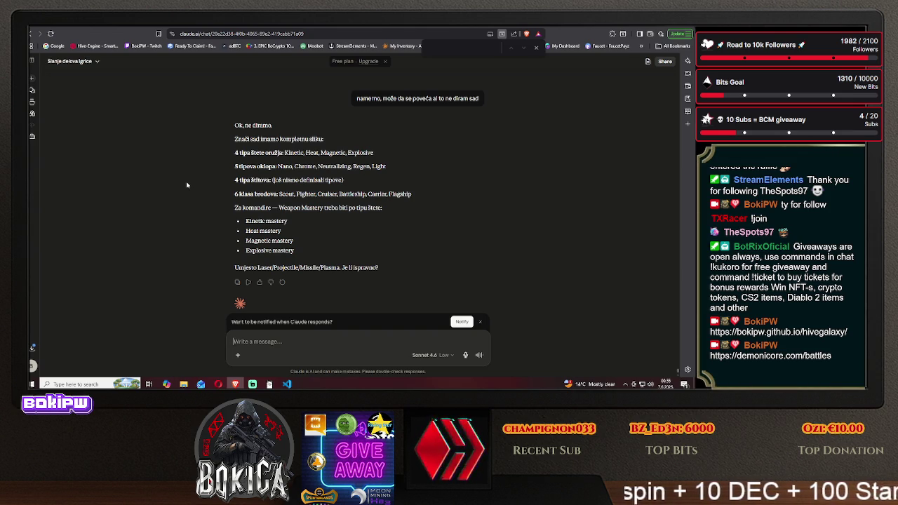
# Confirm 'da' to Claude's damage-type weapon mastery, then move over to the DeepSeek chat.
pyautogui.write('da')
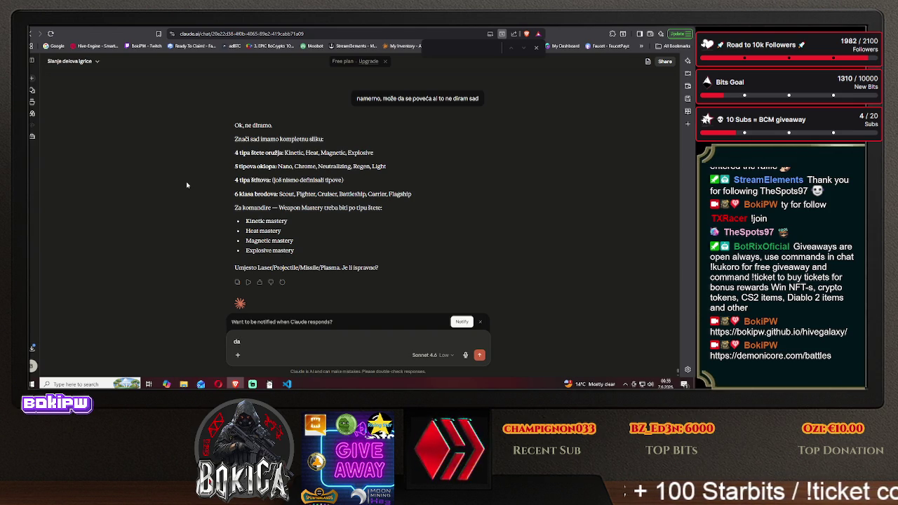
pyautogui.press('Return')
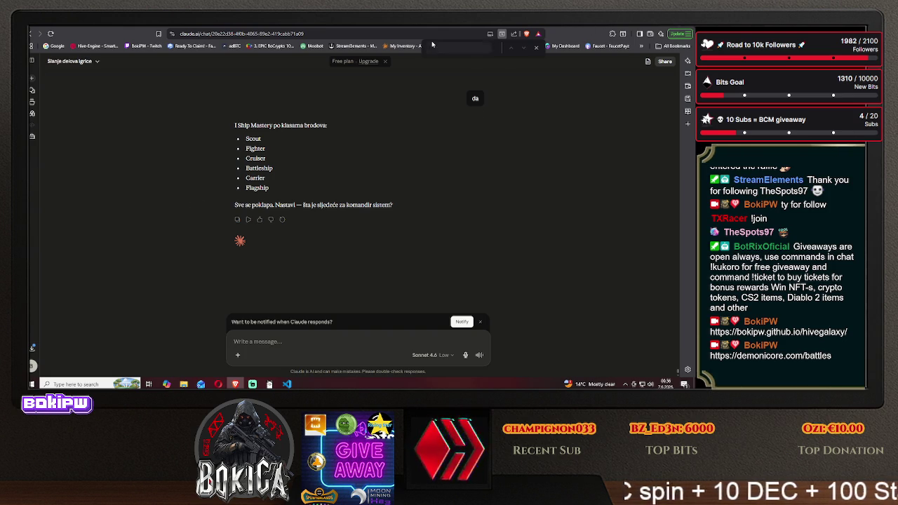
pyautogui.click(293, 27)
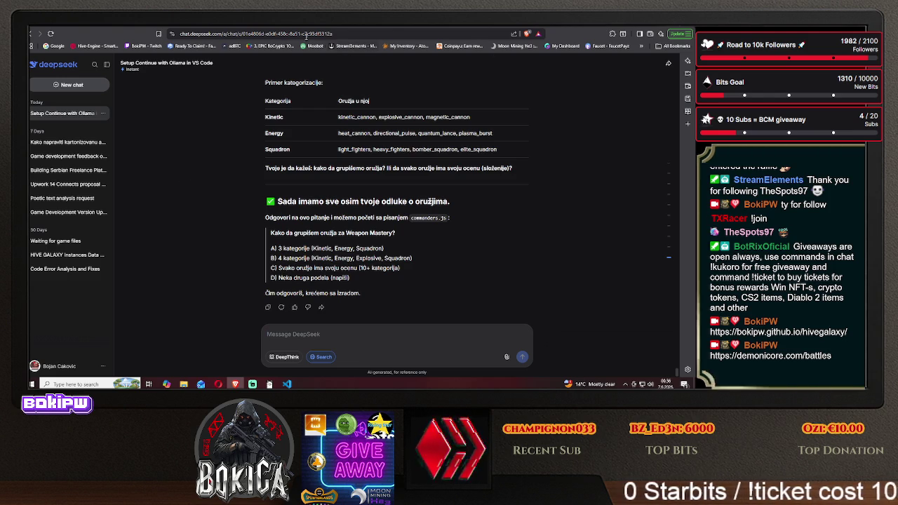
# Copy Claude's Weapon Mastery list (Kinetic, Heat, Magnetic, Explosive) and send it to DeepSeek.
pyautogui.hotkey('ctrl', 'Tab')
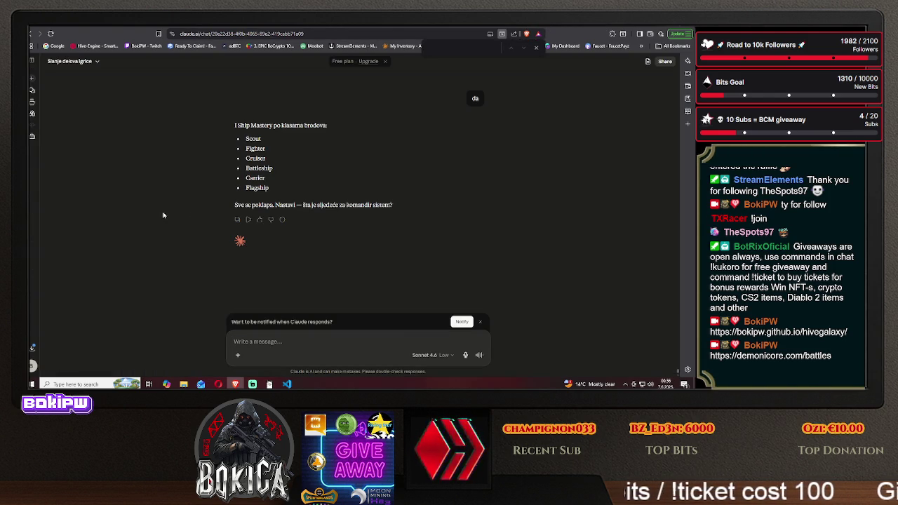
pyautogui.scroll(1, 163, 216)
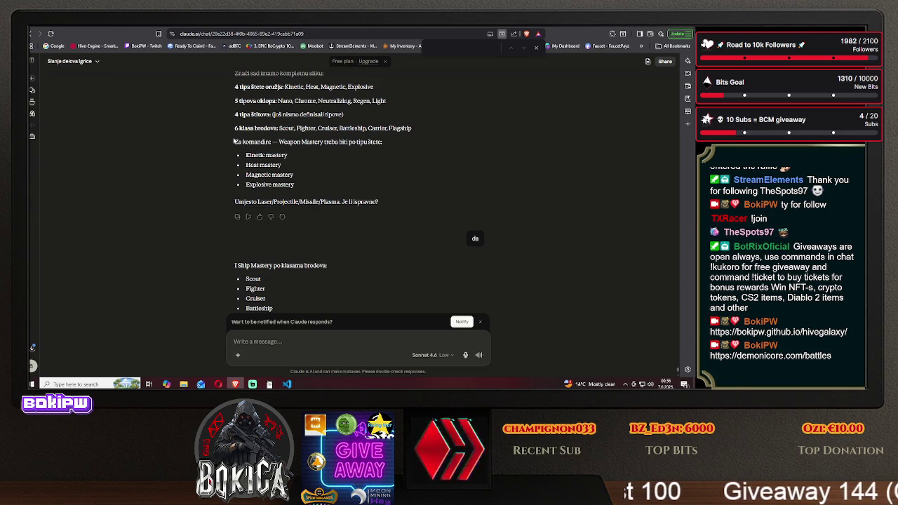
pyautogui.moveTo(231, 143); pyautogui.dragTo(296, 186)
pyautogui.rightClick(296, 186)
pyautogui.click(313, 194)
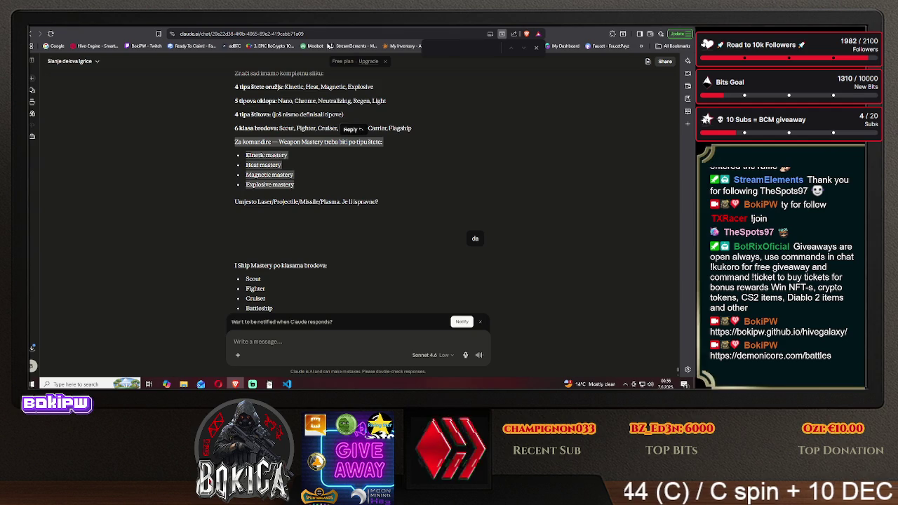
pyautogui.hotkey('ctrl', 'Tab')
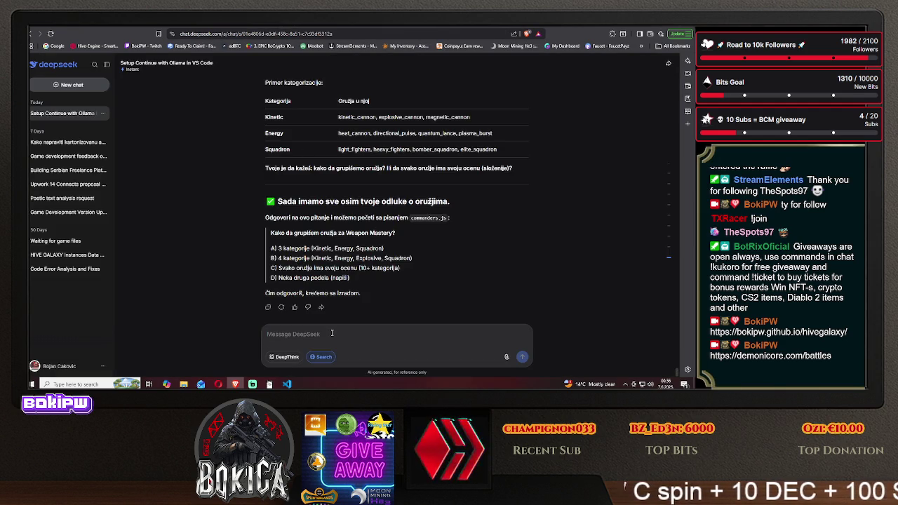
pyautogui.hotkey('ctrl', 'v')
pyautogui.press('Return')
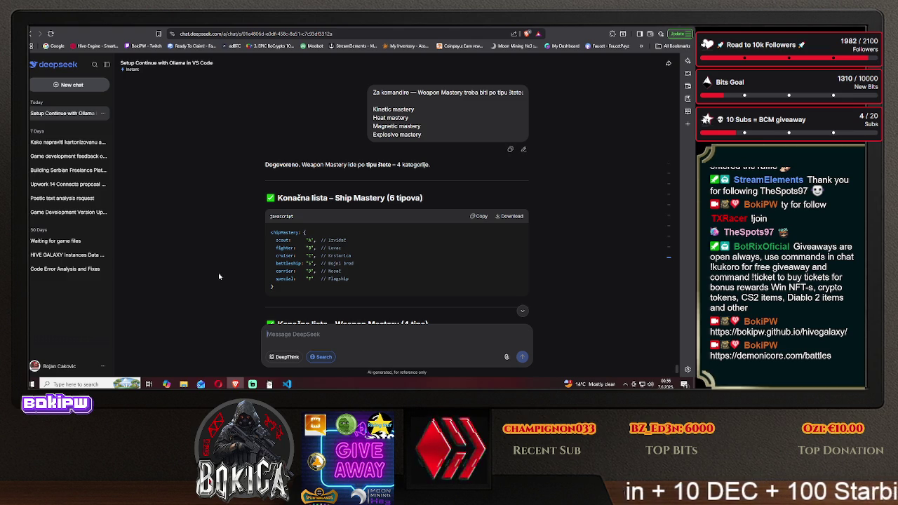
# Read through DeepSeek's final mastery lists and commander field table, then return to Claude.
pyautogui.scroll(-4, 218, 273)
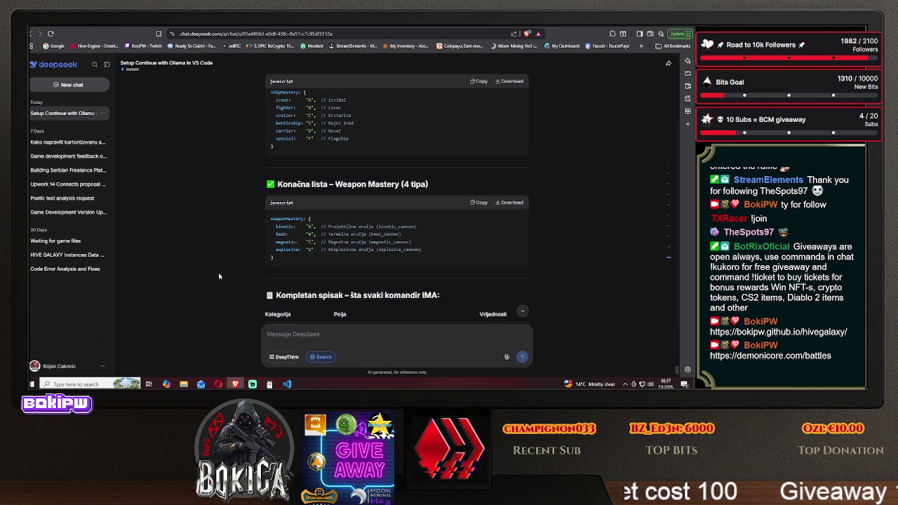
pyautogui.scroll(1, 220, 264)
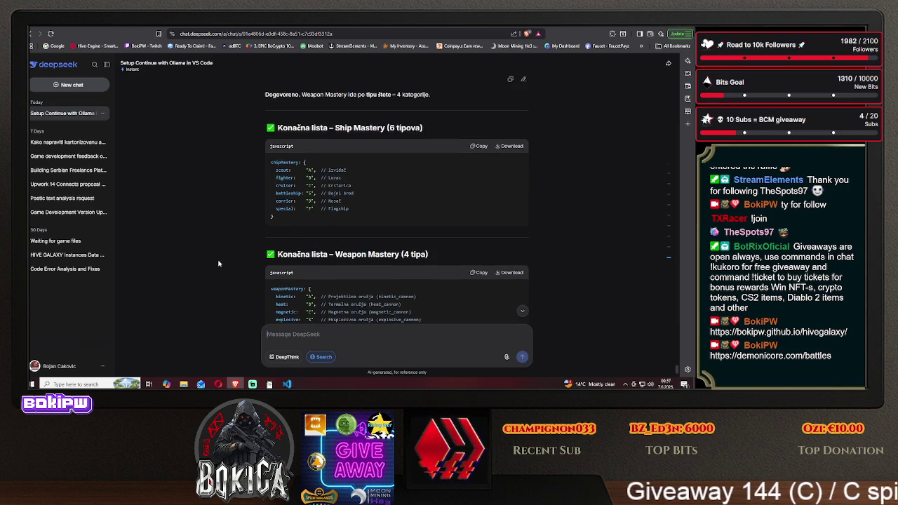
pyautogui.scroll(-1, 219, 264)
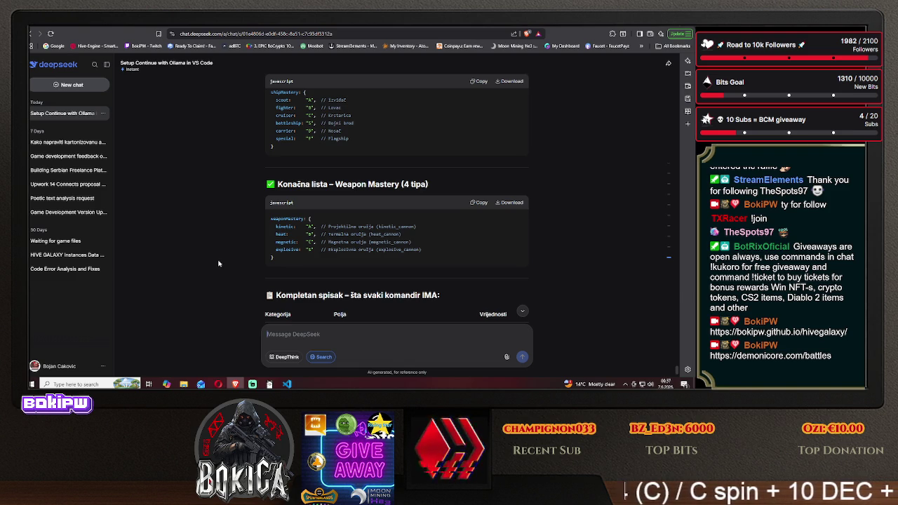
pyautogui.scroll(-2, 219, 264)
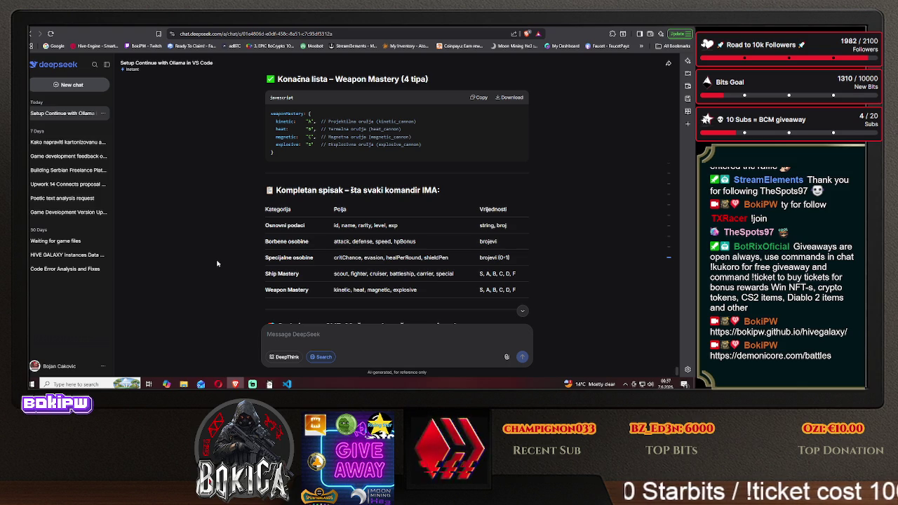
pyautogui.scroll(-2, 218, 263)
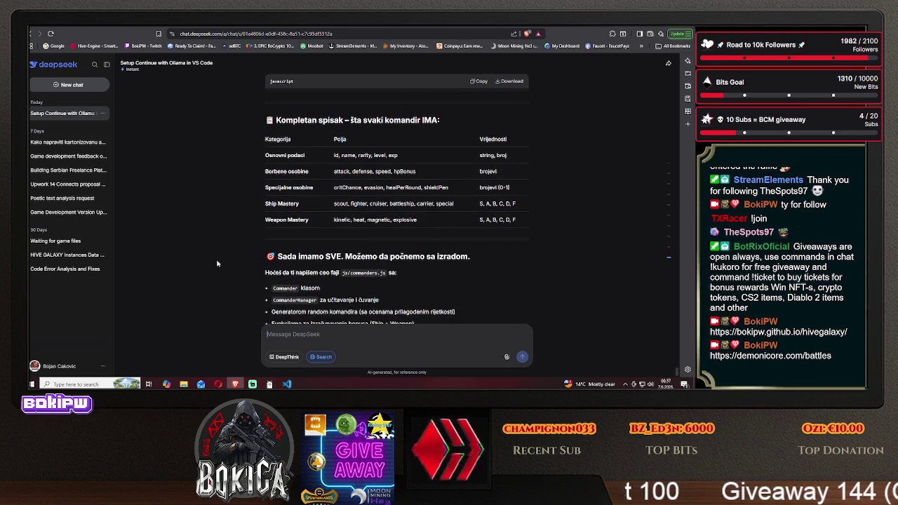
pyautogui.scroll(-1, 217, 263)
pyautogui.scroll(-1, 217, 264)
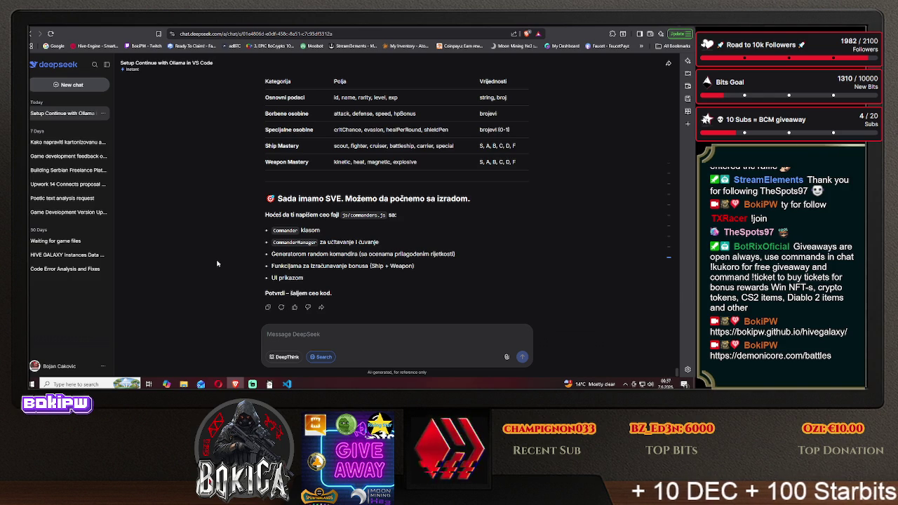
pyautogui.hotkey('ctrl', 'Tab')
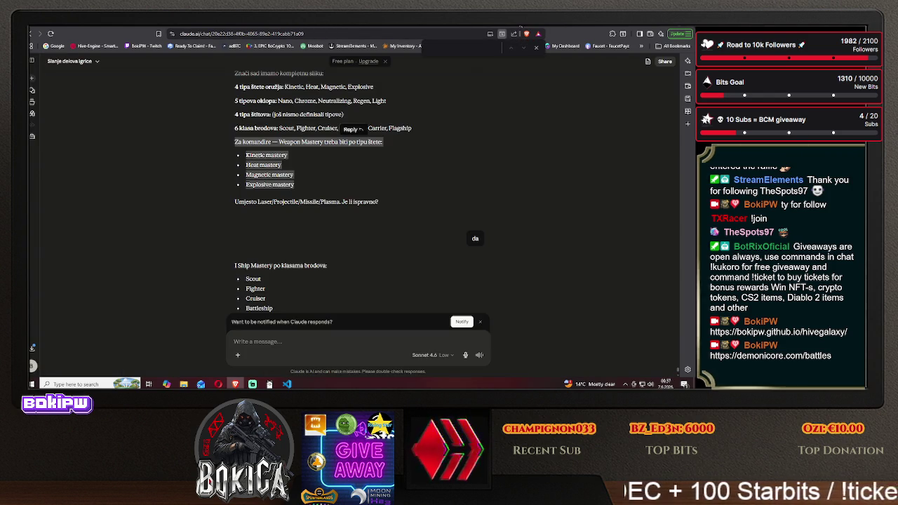
# Reply 'da' to the four weapon-mastery types and read Claude's Scout-to-Flagship ship mastery list.
pyautogui.scroll(3, 182, 251)
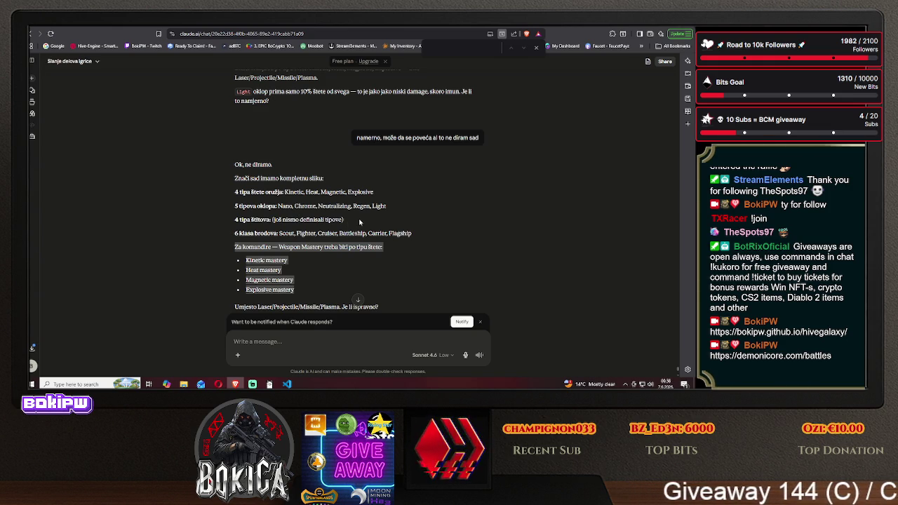
pyautogui.click(181, 246)
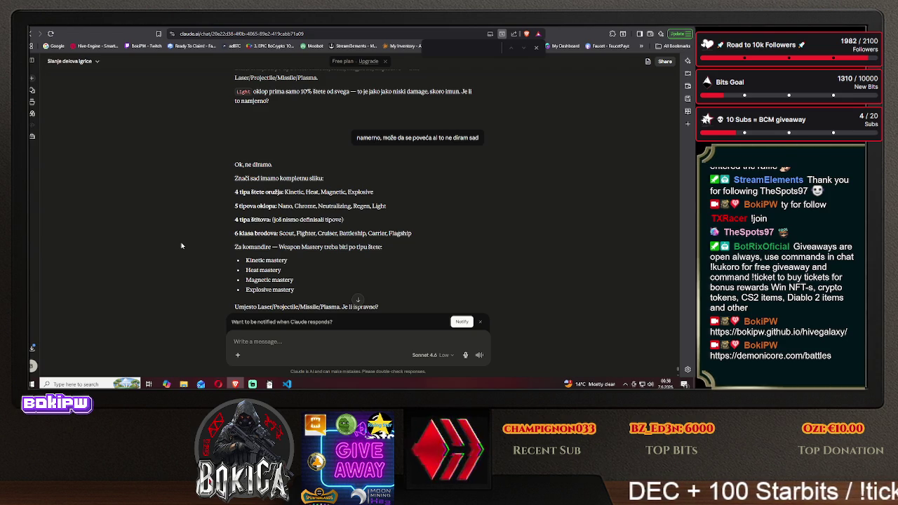
pyautogui.write('da')
pyautogui.press('Return')
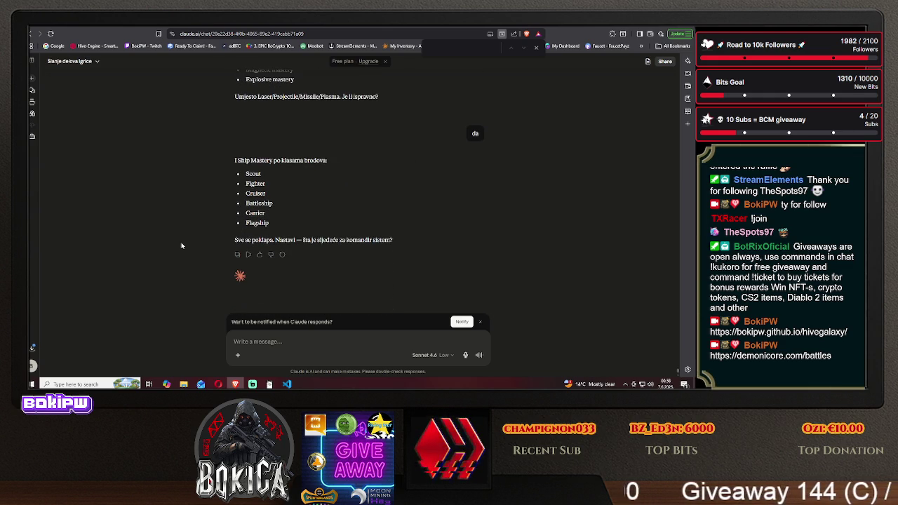
pyautogui.scroll(2, 181, 245)
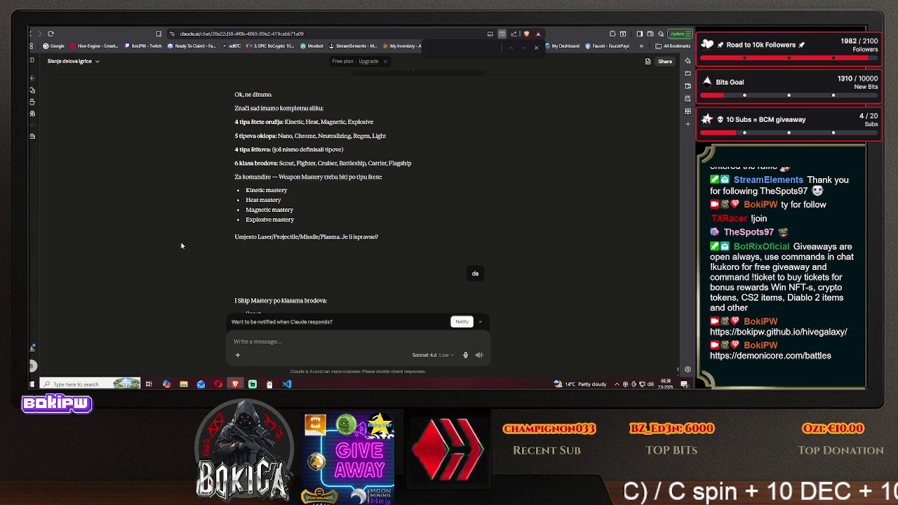
pyautogui.scroll(-1, 181, 246)
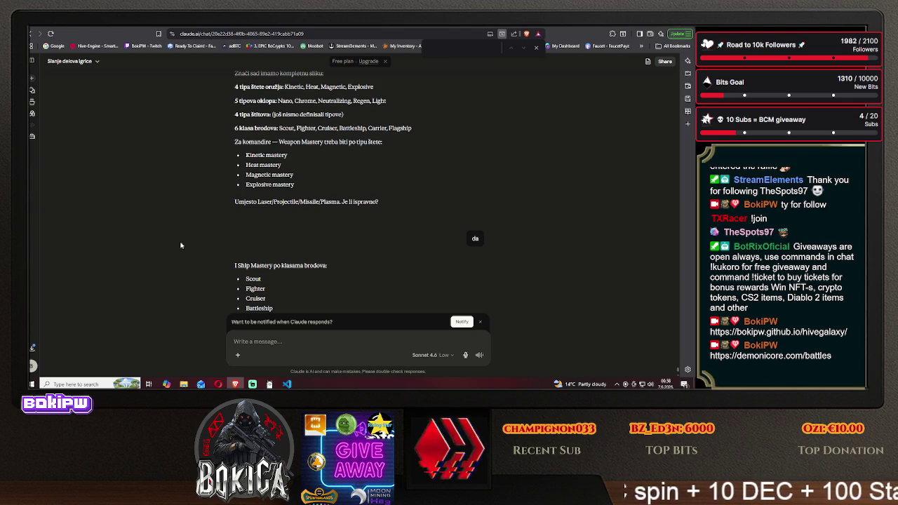
pyautogui.scroll(-2, 181, 255)
pyautogui.click(230, 340)
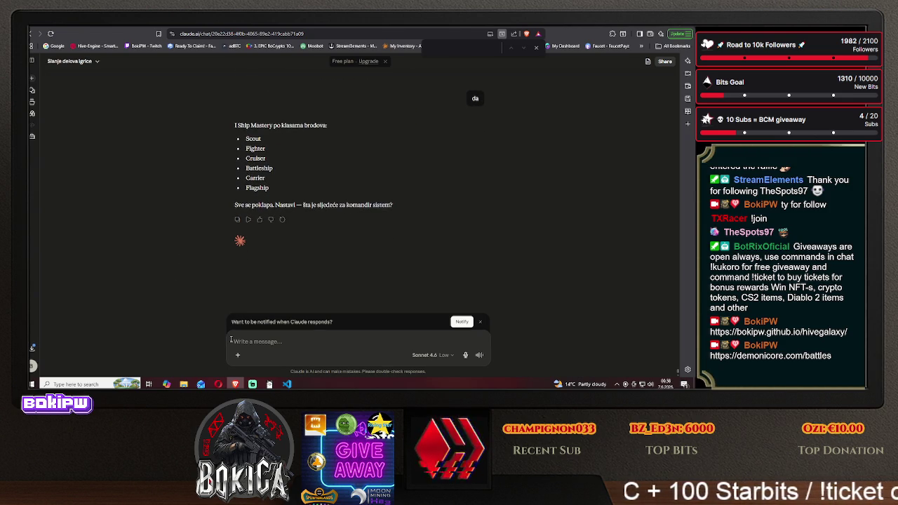
# Ask Claude to give shields types that match the weapon damage types.
pyautogui.write('gi treba da')
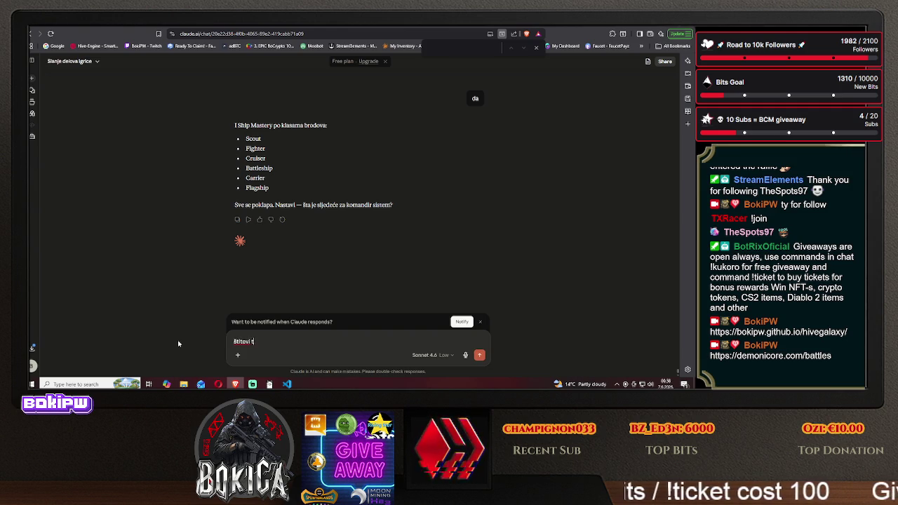
pyautogui.write('du')
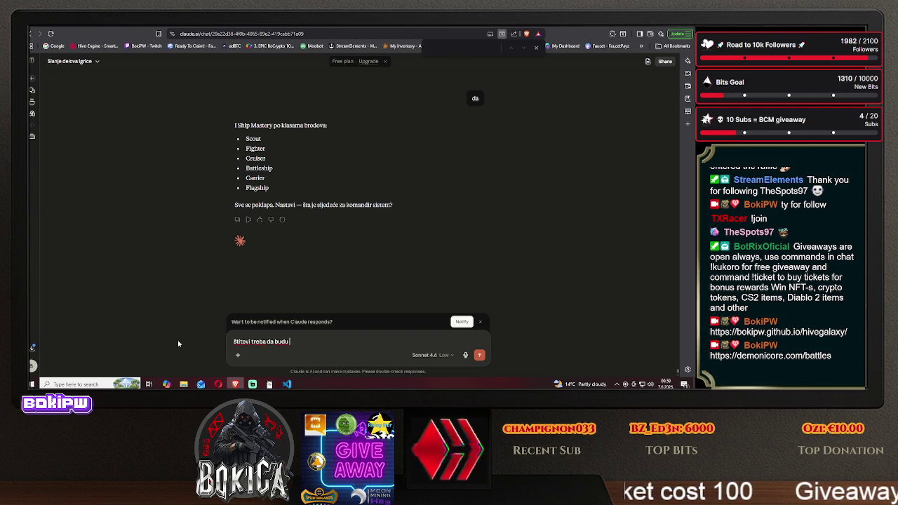
pyautogui.write(' kadužja po')
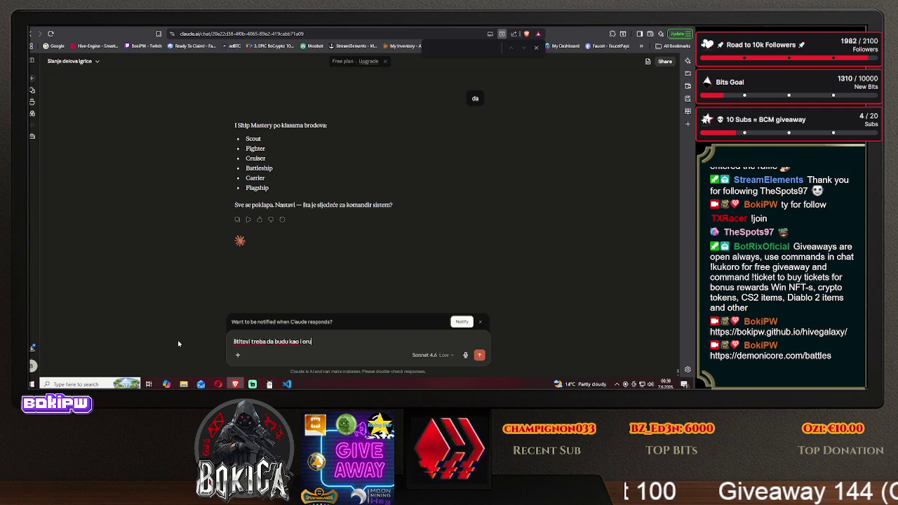
pyautogui.write('rstama')
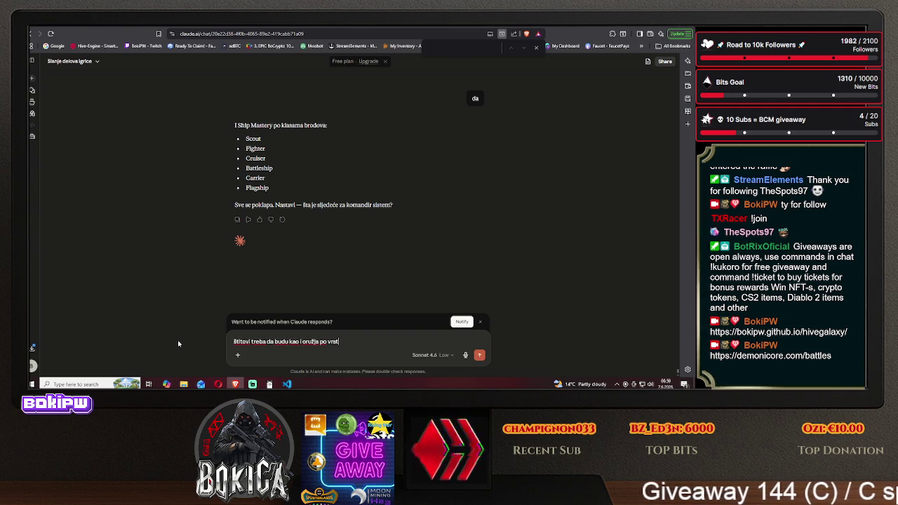
pyautogui.press('Return')
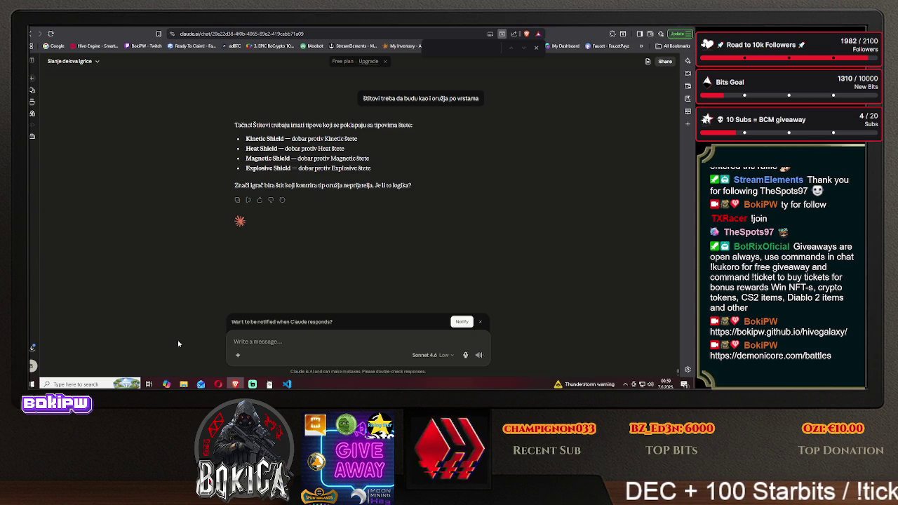
# Explain that each ship's armor is fixed, but blueprints let you fit shields like a magnetic shield.
pyautogui.write('svaki brod ')
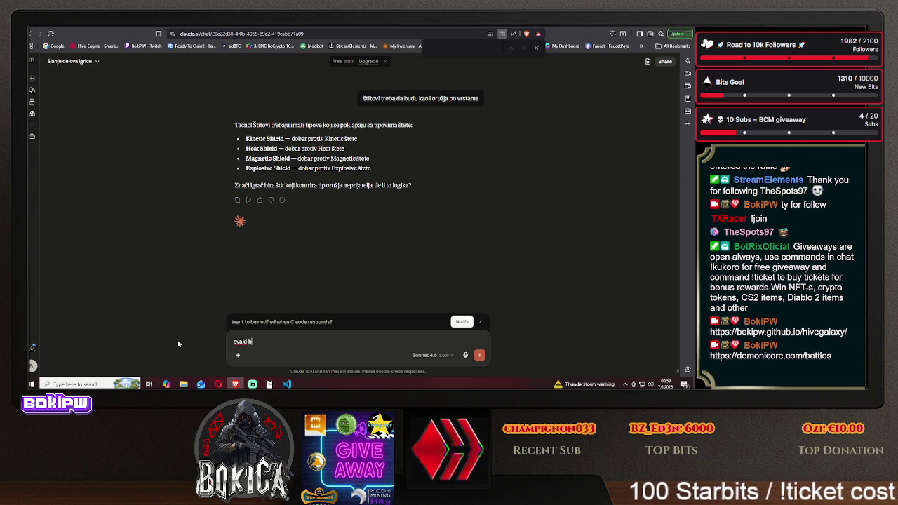
pyautogui.write('ima')
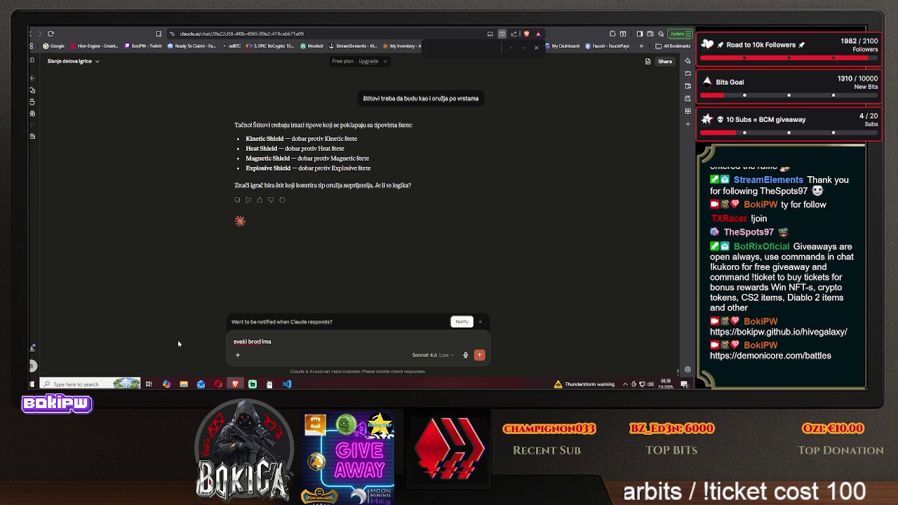
pyautogui.write(' armor')
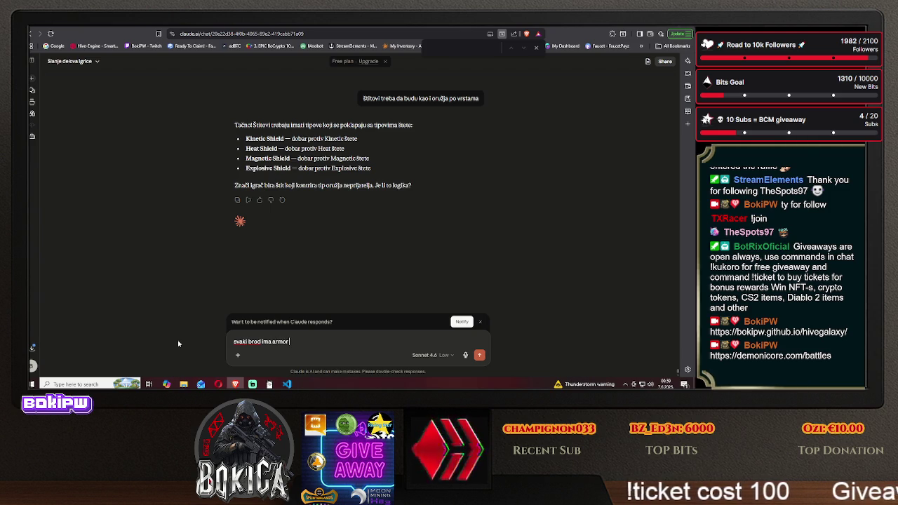
pyautogui.write(' koji je')
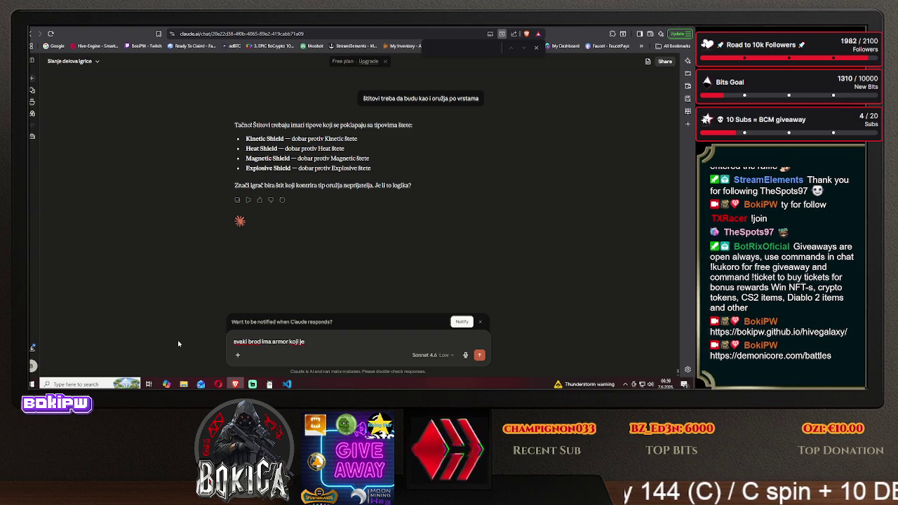
pyautogui.write(' vezan')
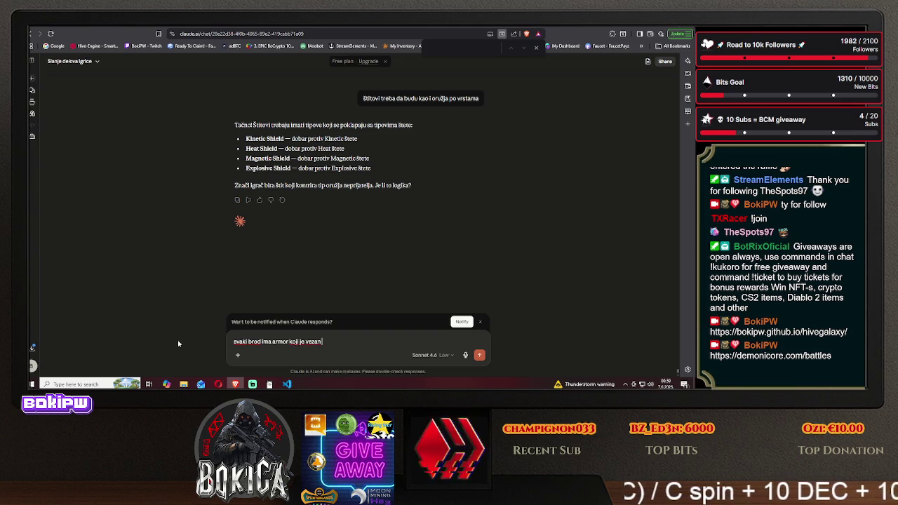
pyautogui.write(' za taj brod')
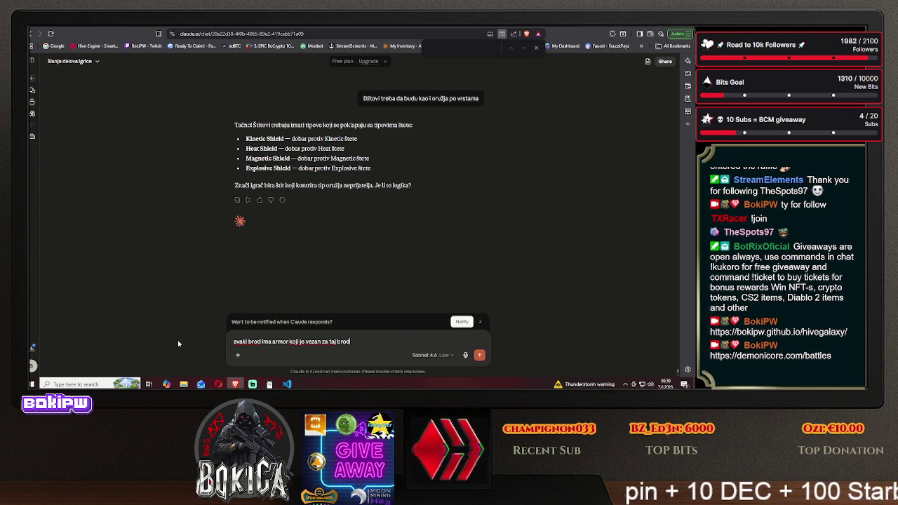
pyautogui.write(',')
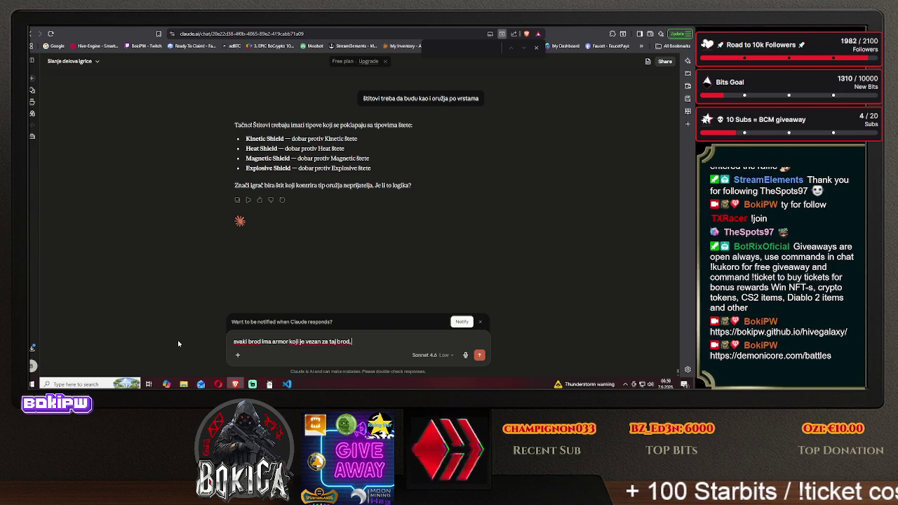
pyautogui.write(' ali')
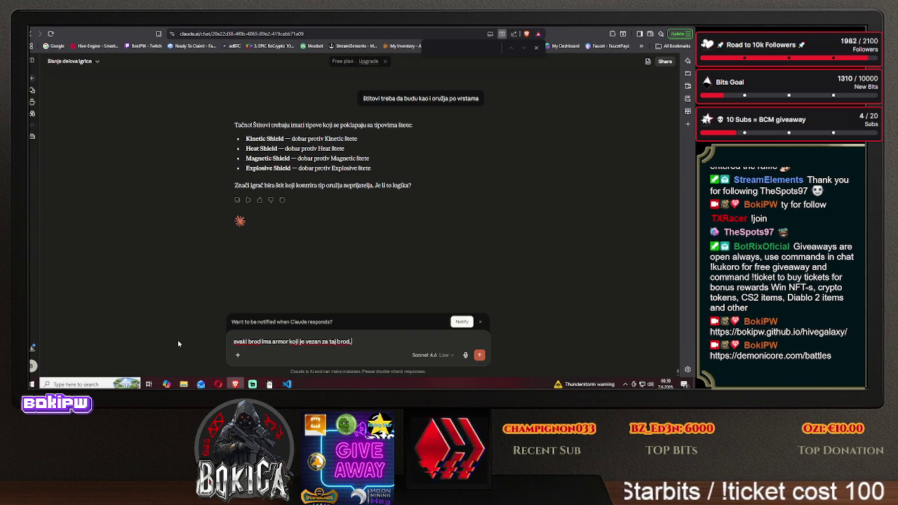
pyautogui.write(' ti recimo dobiješ bluepr')
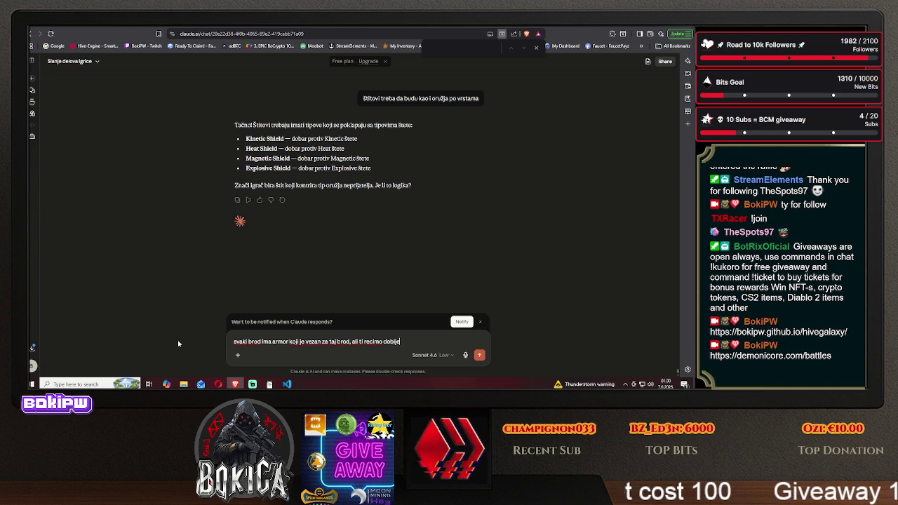
pyautogui.write('int')
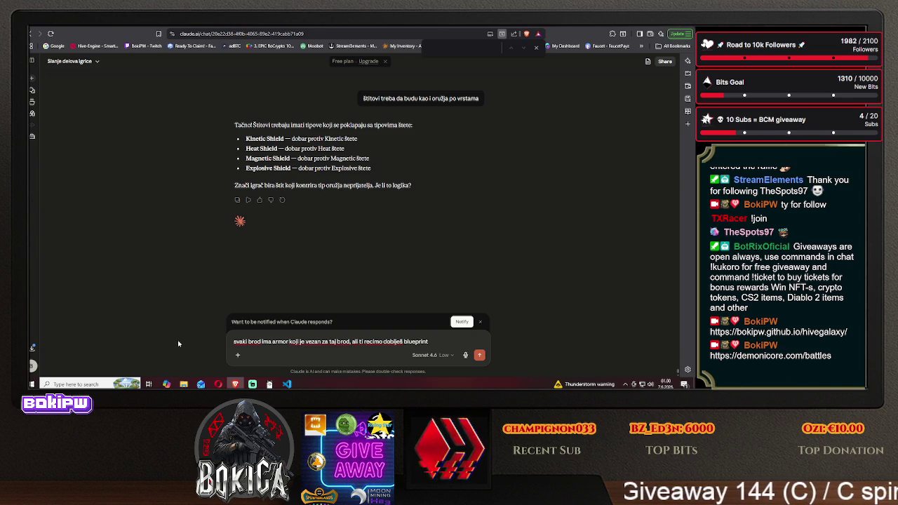
pyautogui.write(',')
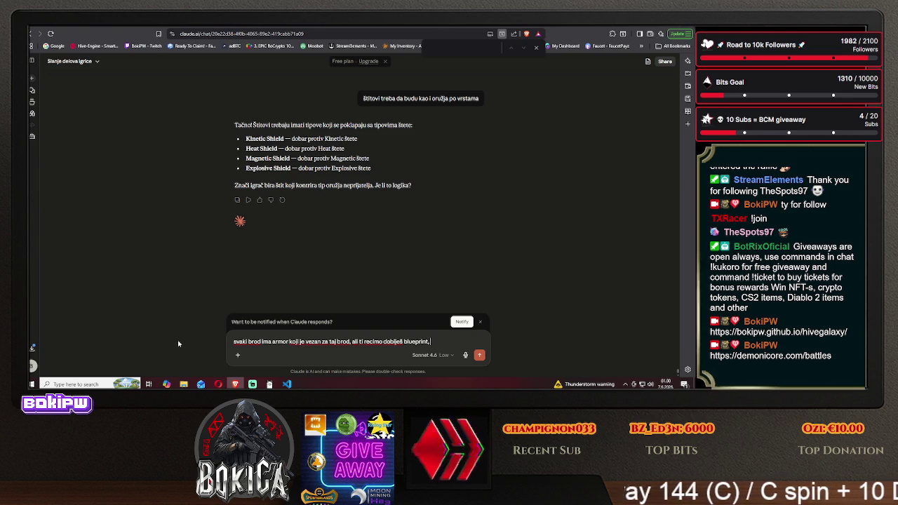
pyautogui.write(' i staviš')
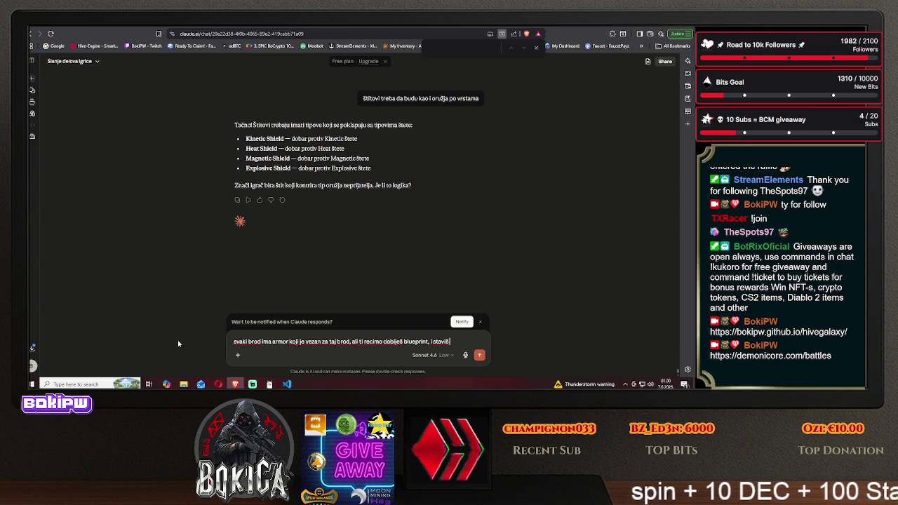
pyautogui.write(' magnet')
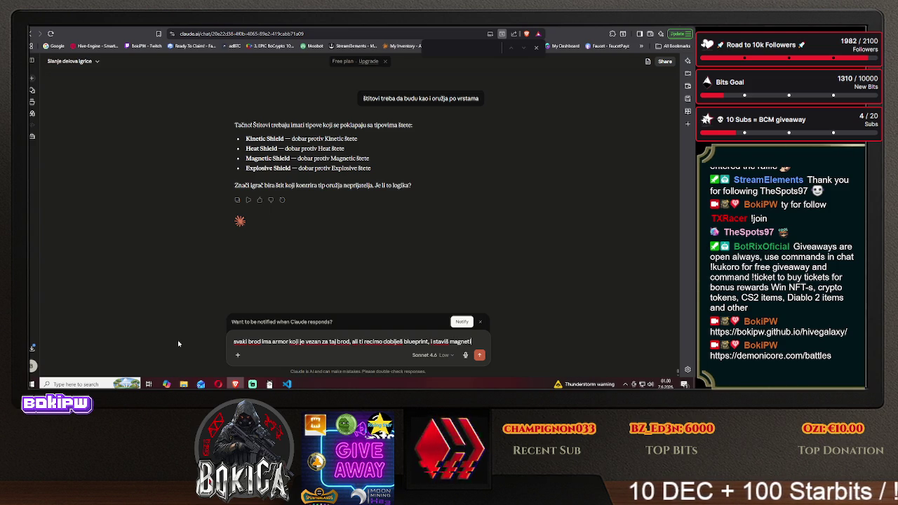
pyautogui.write('ic shield da')
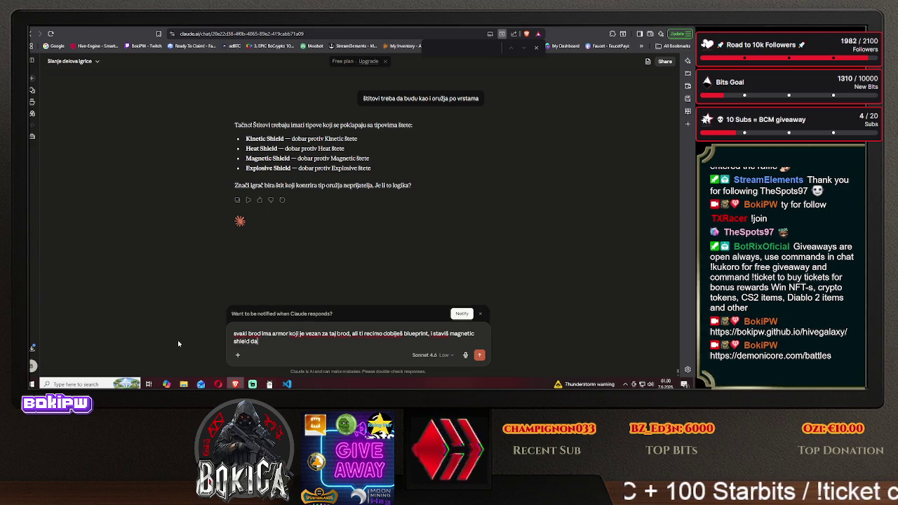
pyautogui.write('jem primer')
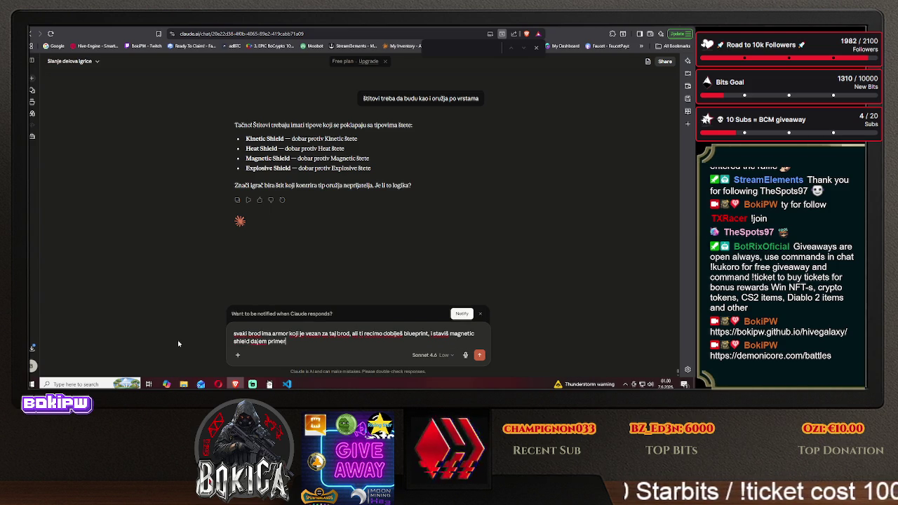
pyautogui.press('Return')
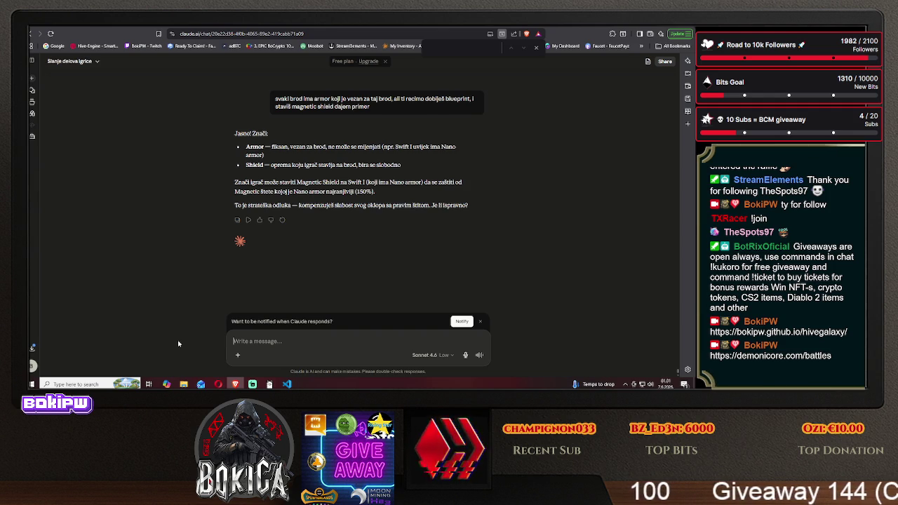
# Ask Claude whether fixed armor combined with swappable shields is a problem.
pyautogui.write('da li je to prob')
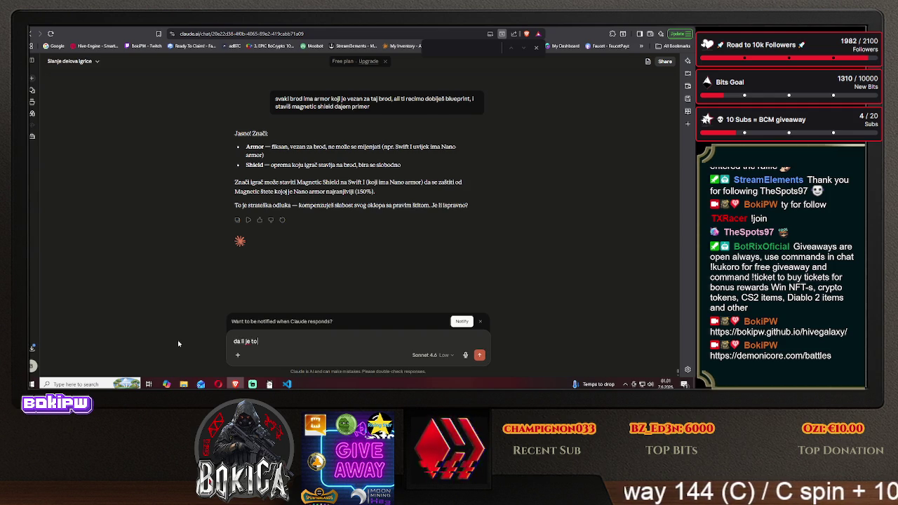
pyautogui.write('lem ili ne')
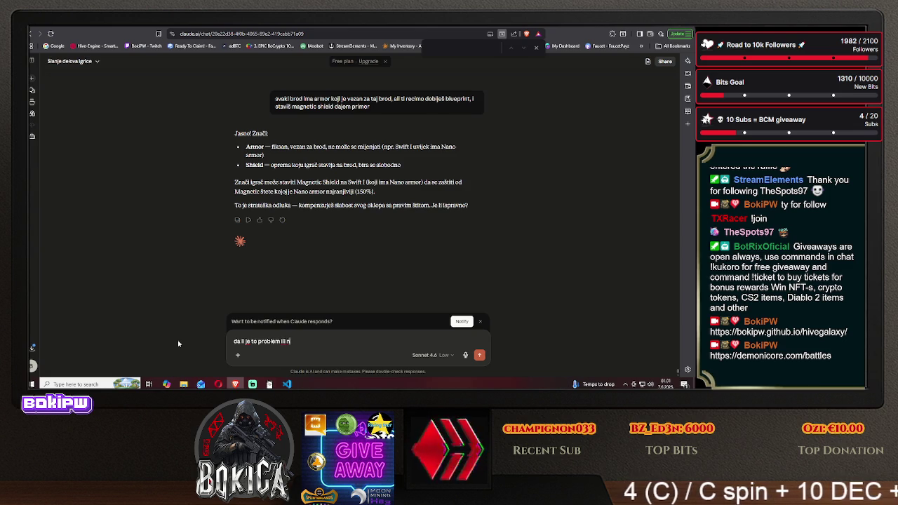
pyautogui.press('Return')
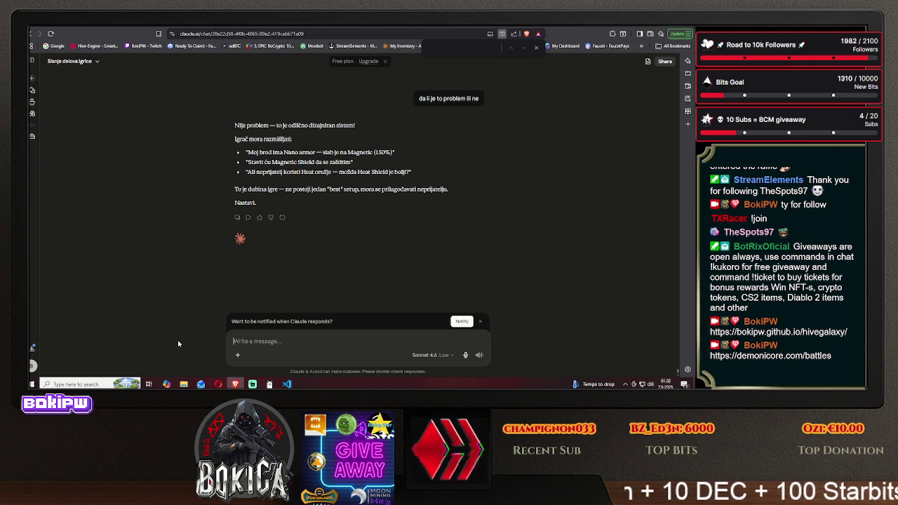
# Ask Claude 'gde smo stali' to recap where the discussion left off.
pyautogui.write('gde smo sta')
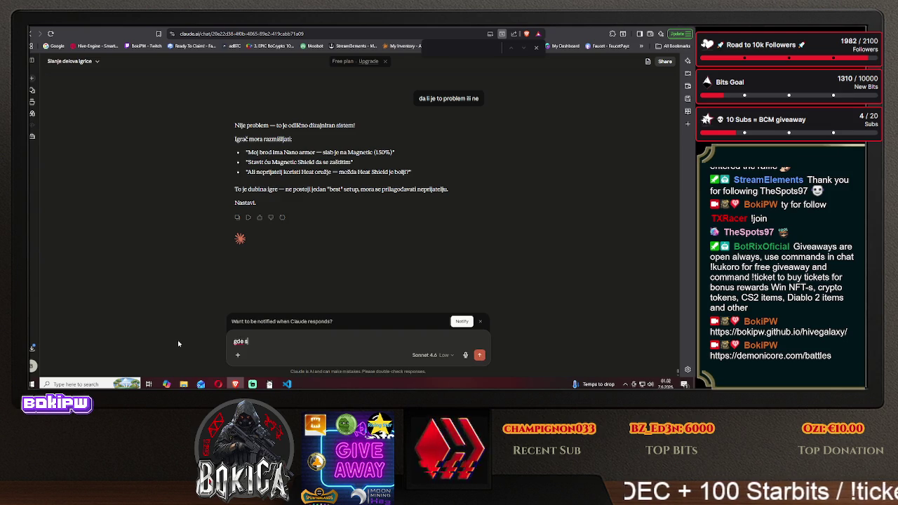
pyautogui.press('Return')
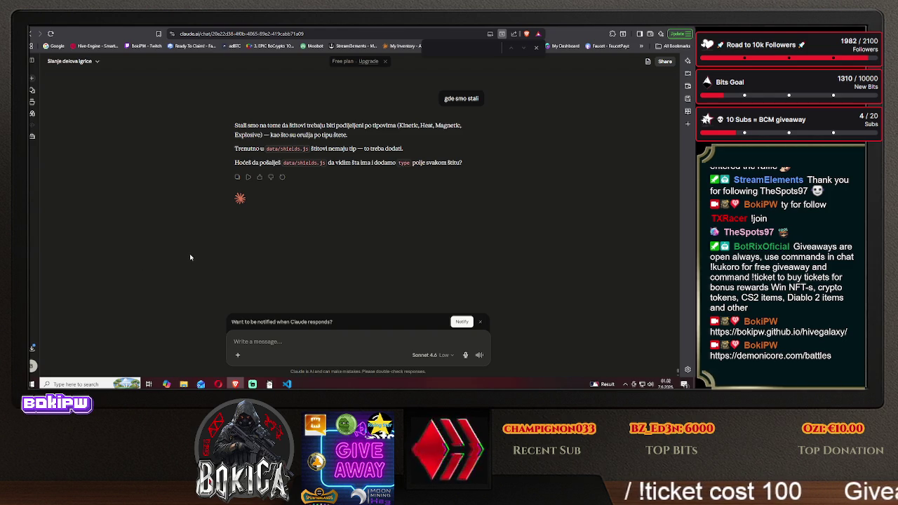
# Attach shields.js from the HIVE GALAXY data folder and send it to Claude.
pyautogui.click(237, 355)
pyautogui.click(278, 254)
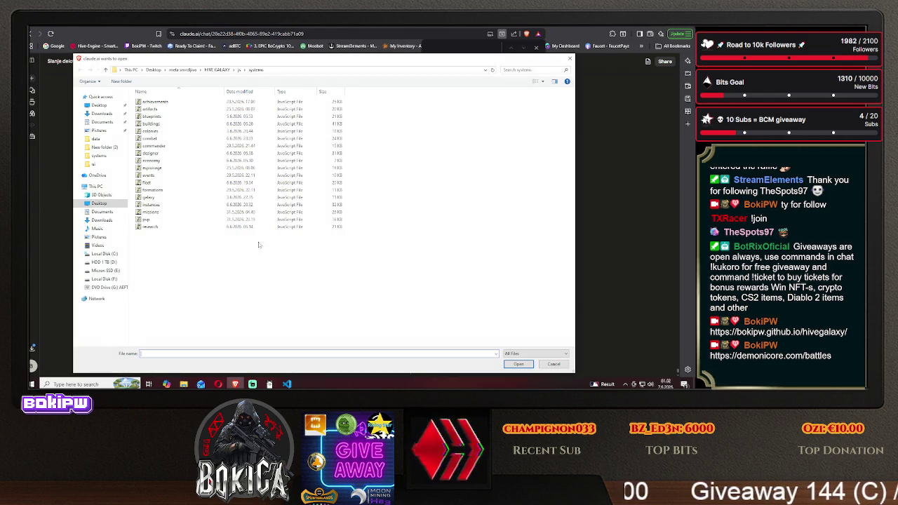
pyautogui.click(217, 69)
pyautogui.doubleClick(155, 111)
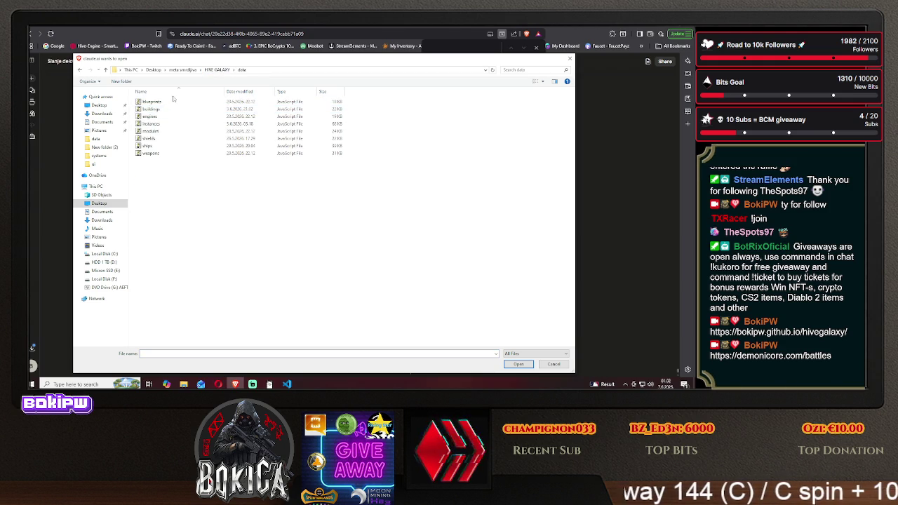
pyautogui.click(168, 138)
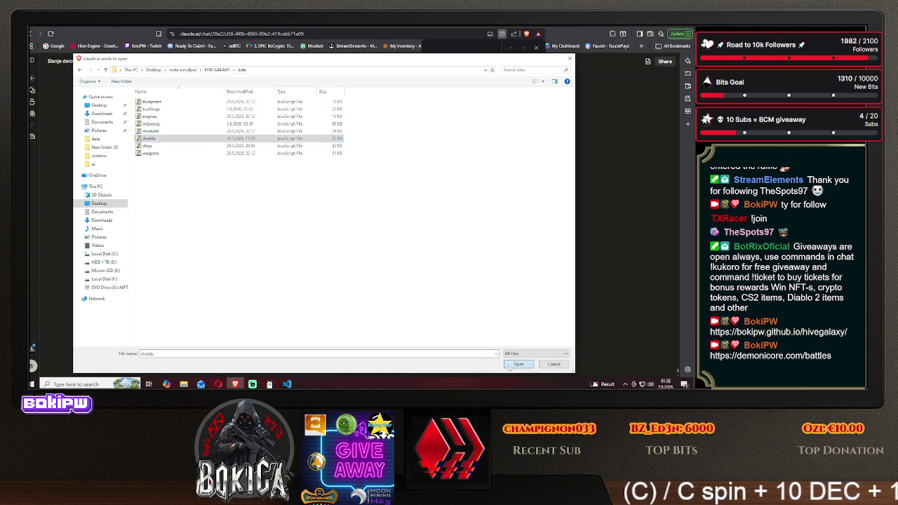
pyautogui.click(519, 364)
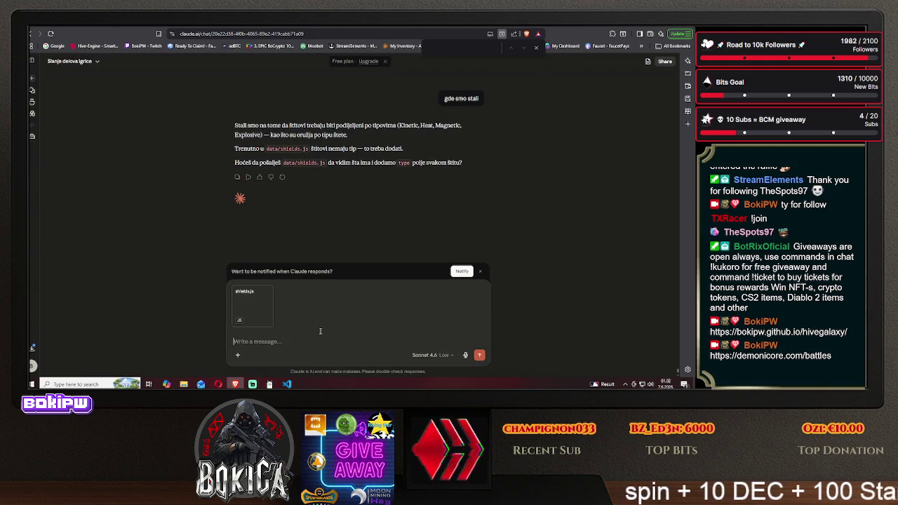
pyautogui.press('Return')
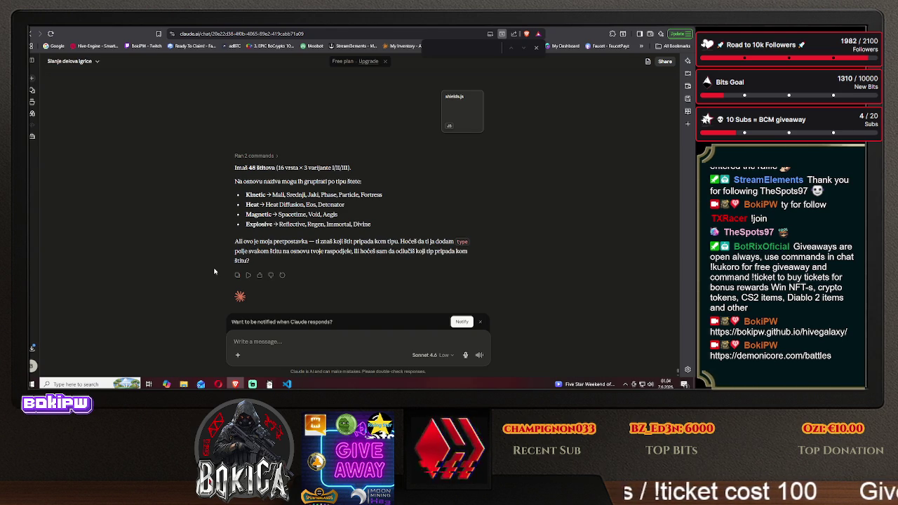
# Ask Claude what is known about the first shield, then start a follow-up about shield types.
pyautogui.write('koje')
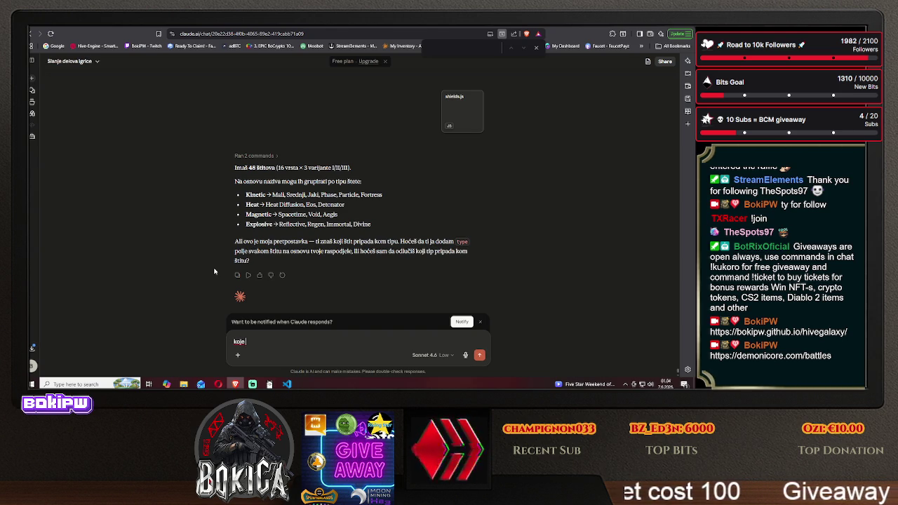
pyautogui.write(' in')
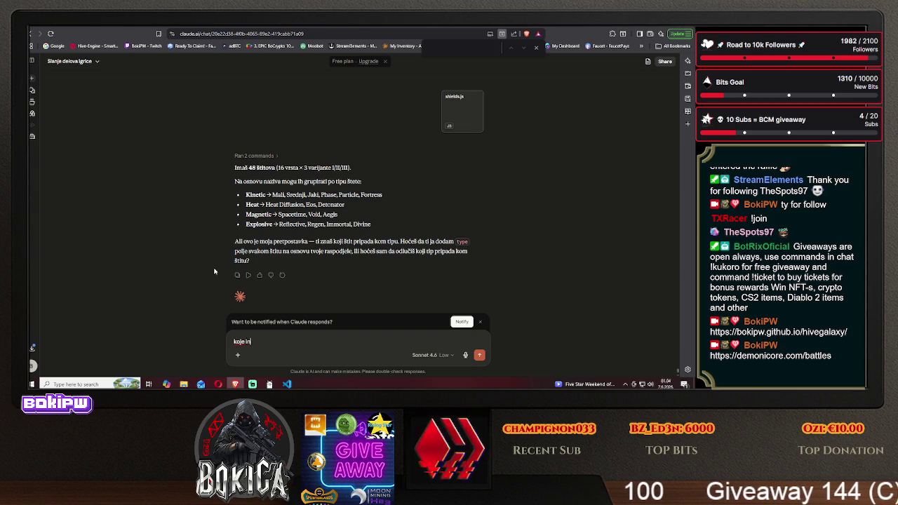
pyautogui.write('formacije imam')
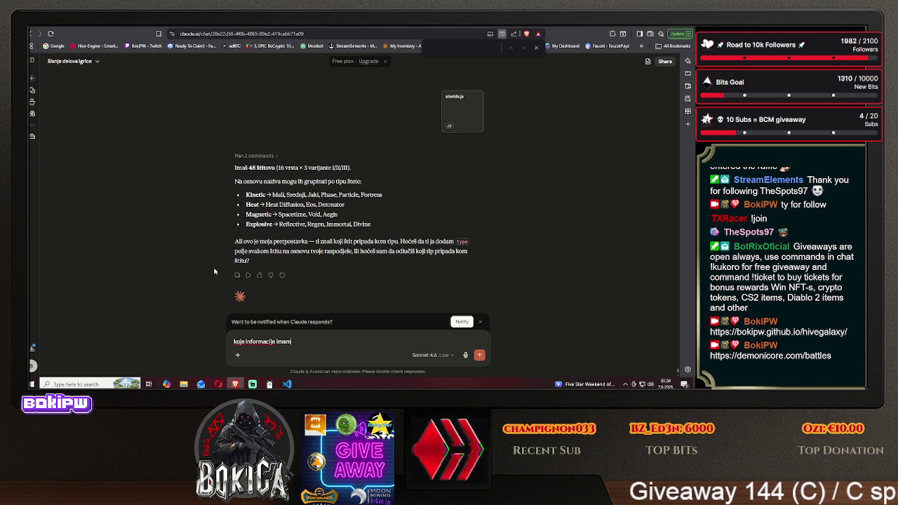
pyautogui.write('o o štitu')
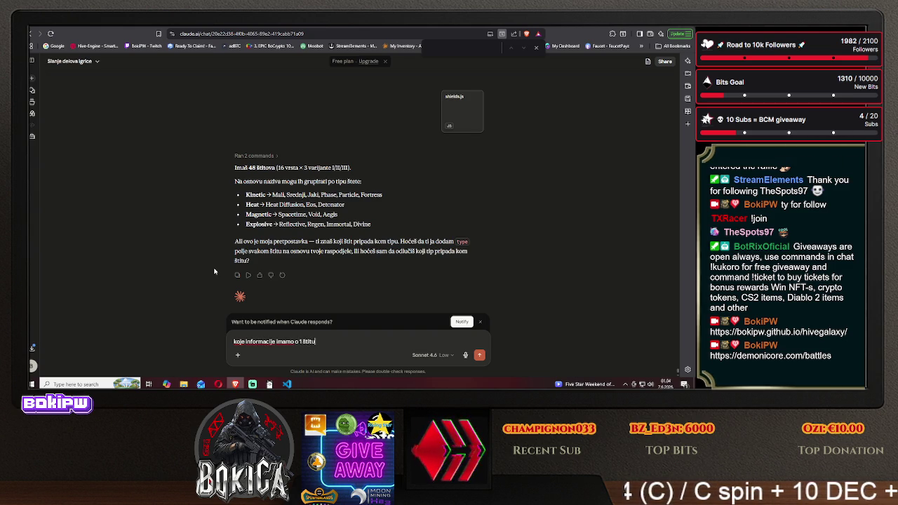
pyautogui.press('Return')
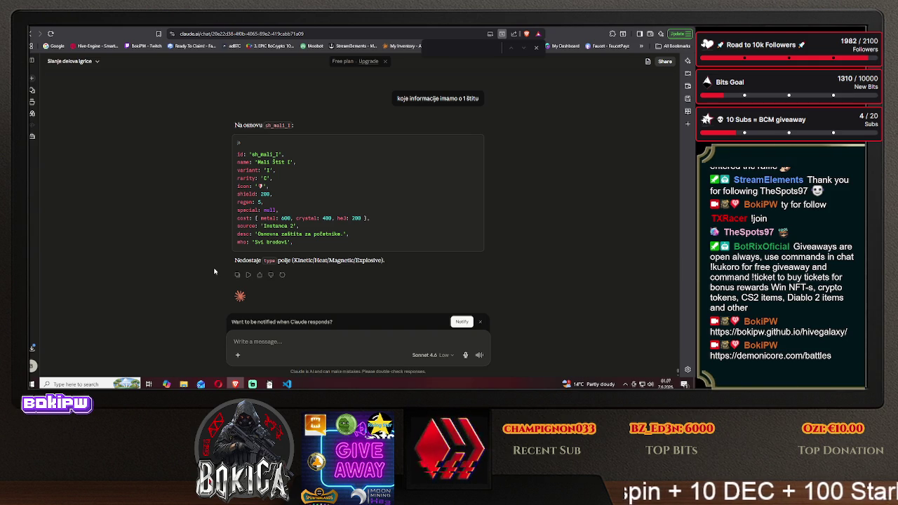
pyautogui.write('ispod štita ')
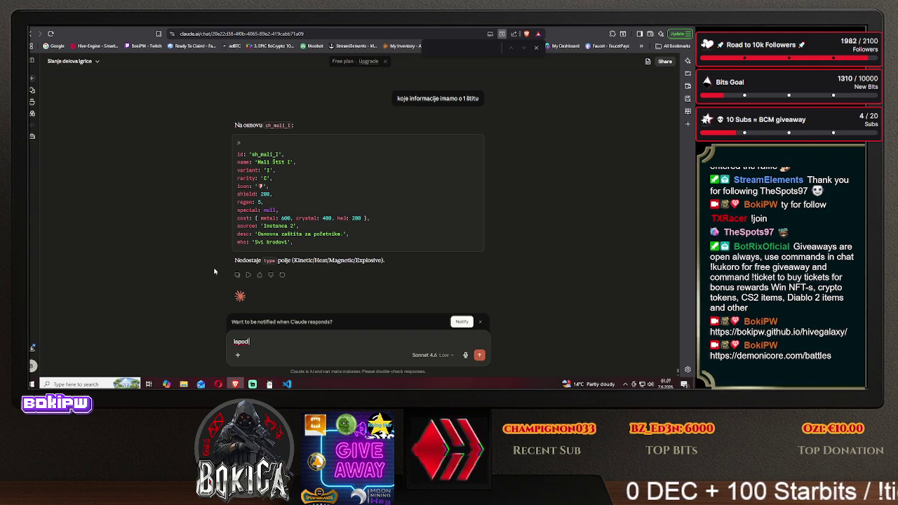
pyautogui.write('treba da')
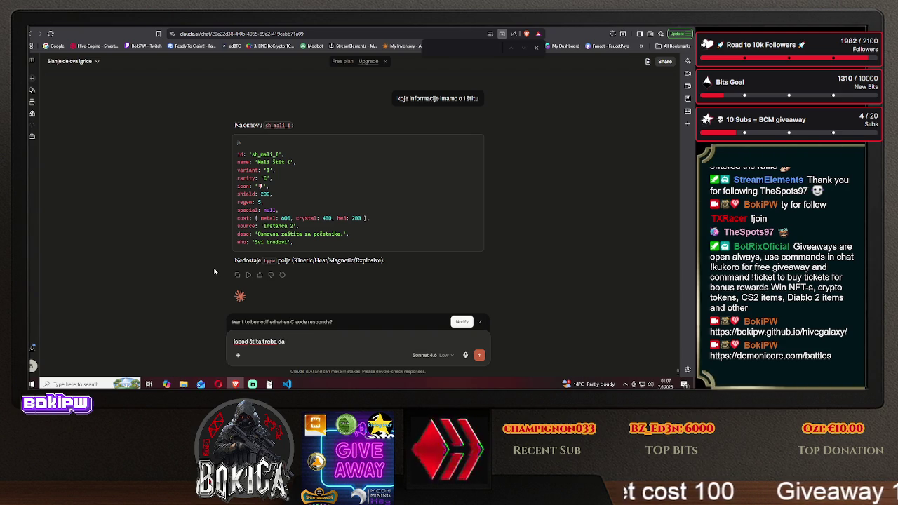
# Send that every shield needs one of four types, contrasting 100-kinetic shields with universal EOS at 25 each.
pyautogui.write('ima tip')
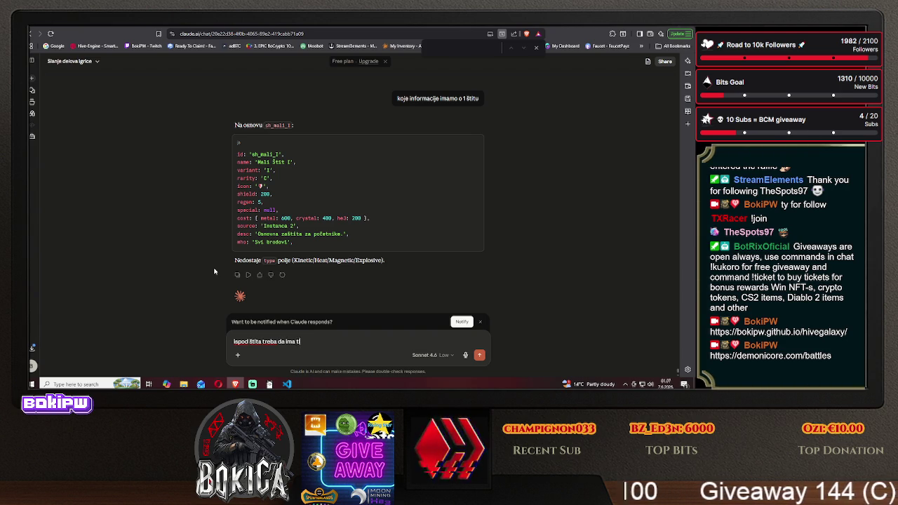
pyautogui.write(' jedan od ova 4')
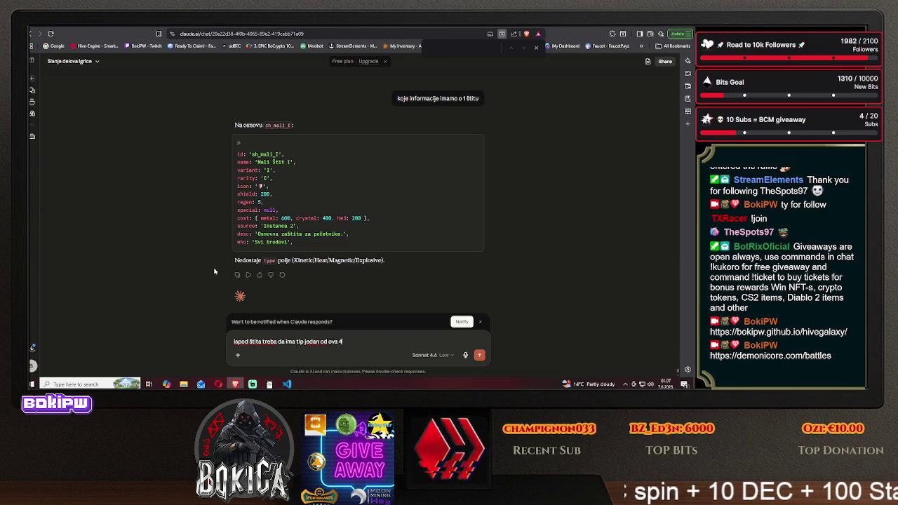
pyautogui.write('...')
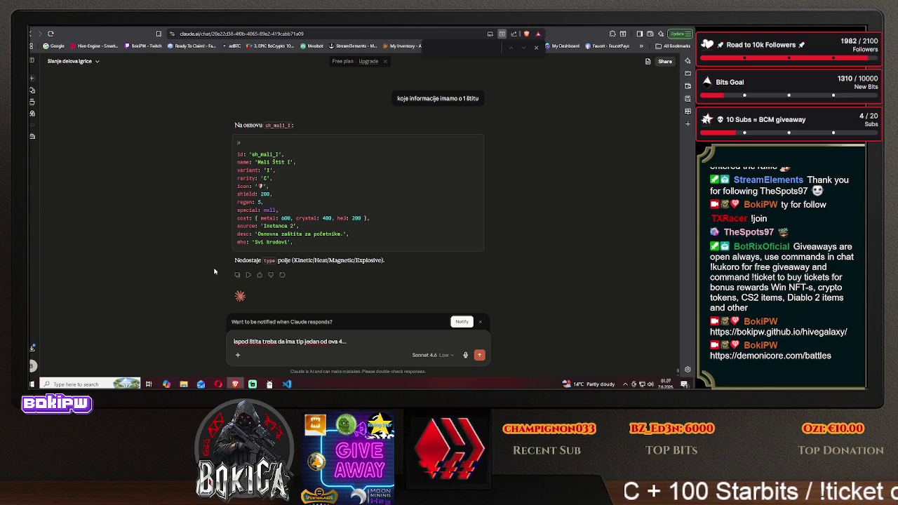
pyautogui.write(' to mora da se doda')
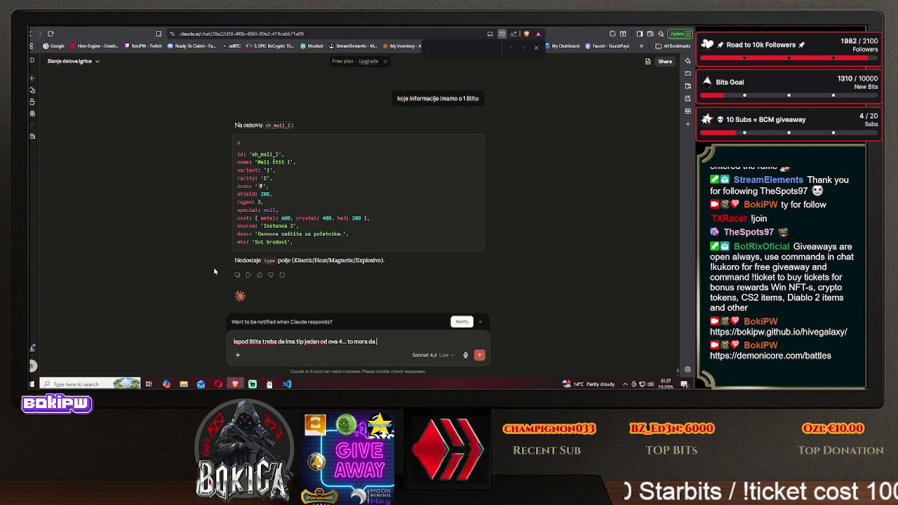
pyautogui.write(' za')
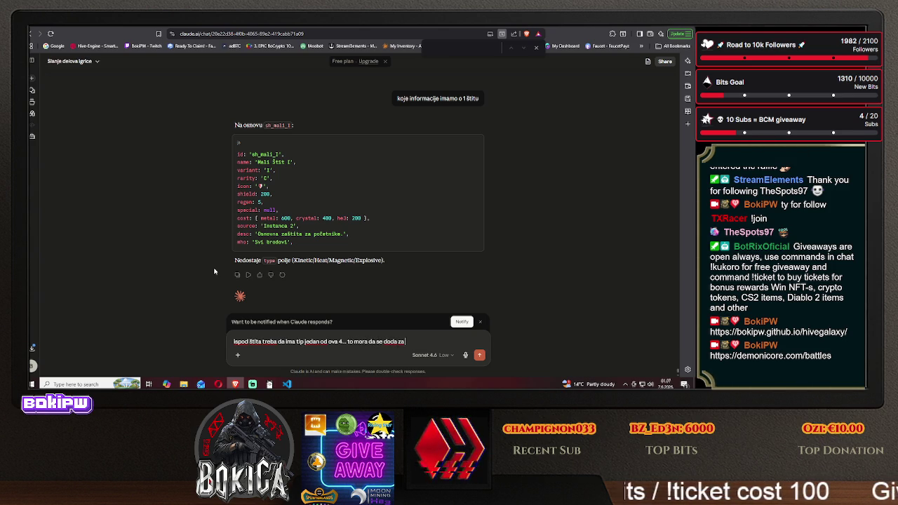
pyautogui.write(' svaki štit')
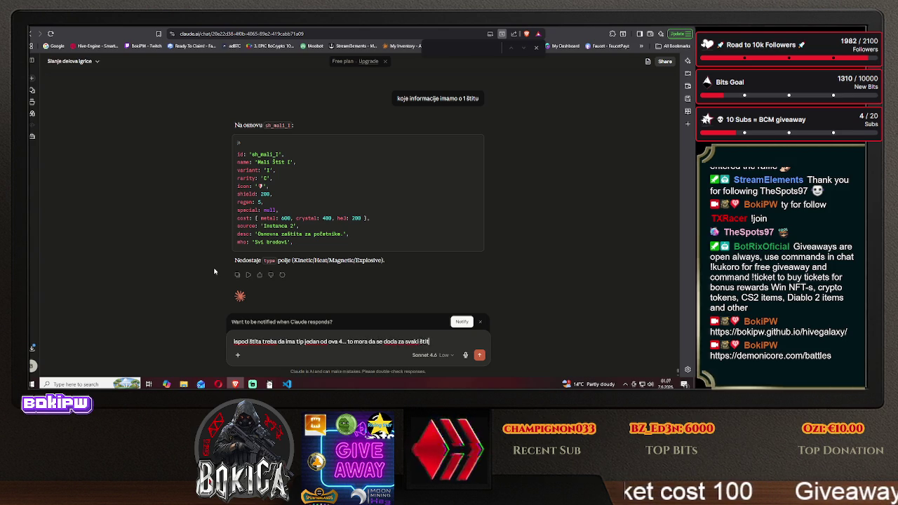
pyautogui.write('.')
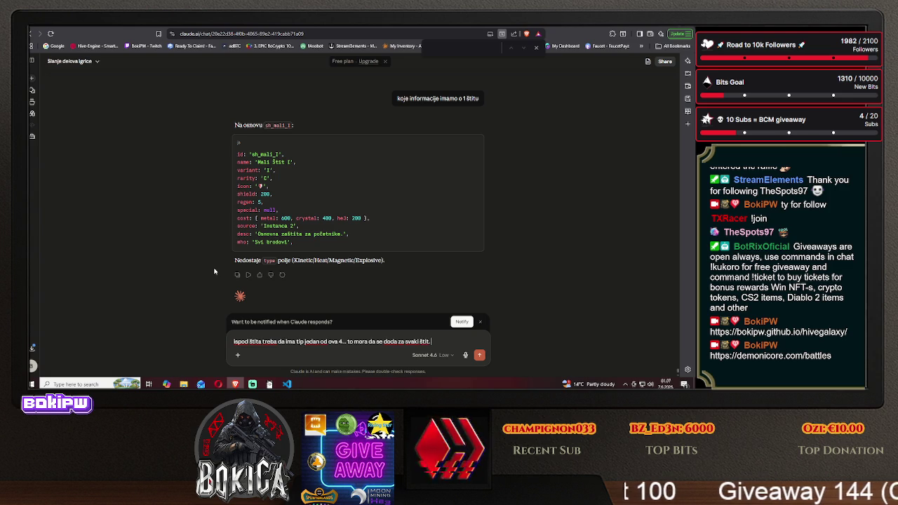
pyautogui.write(' Ali imam jedan problem')
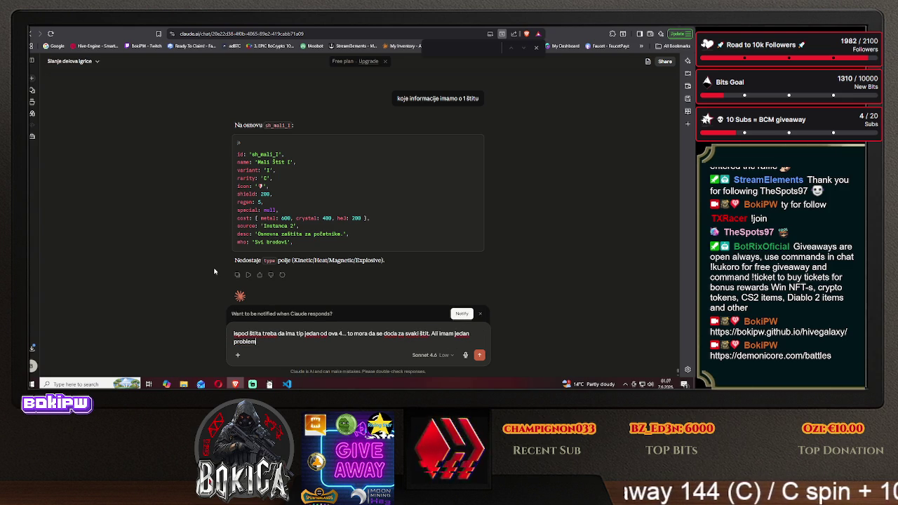
pyautogui.write('. ')
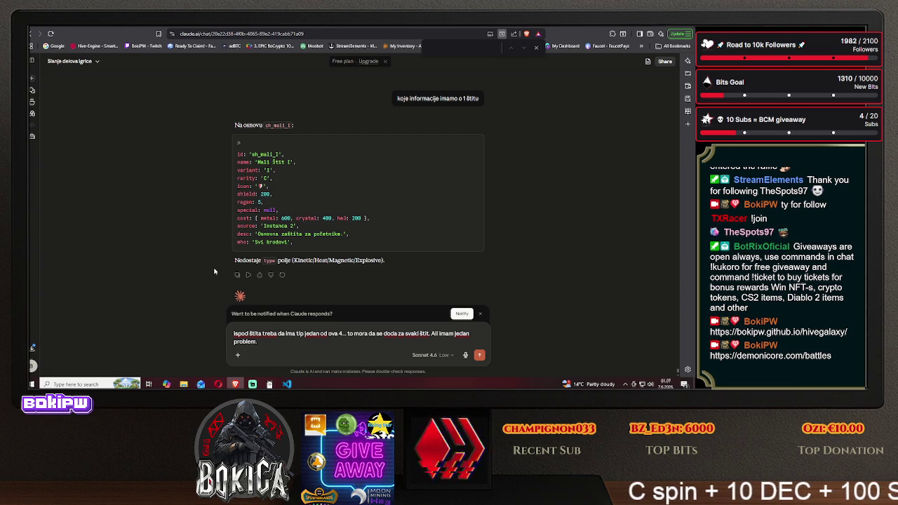
pyautogui.write('Recimo E')
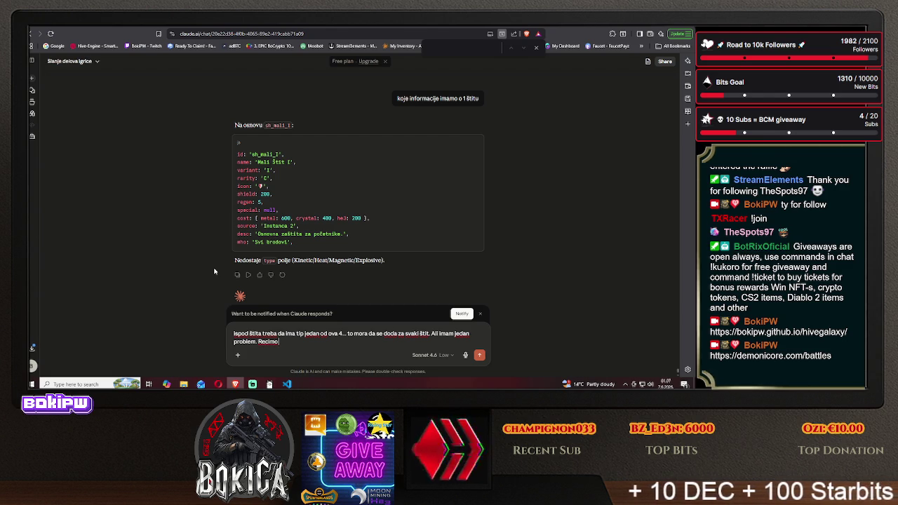
pyautogui.write('OS')
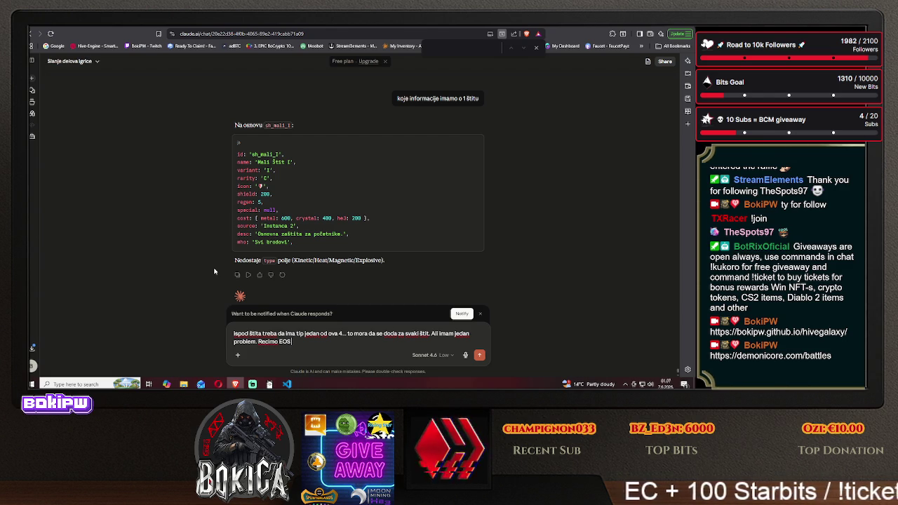
pyautogui.write(' shield')
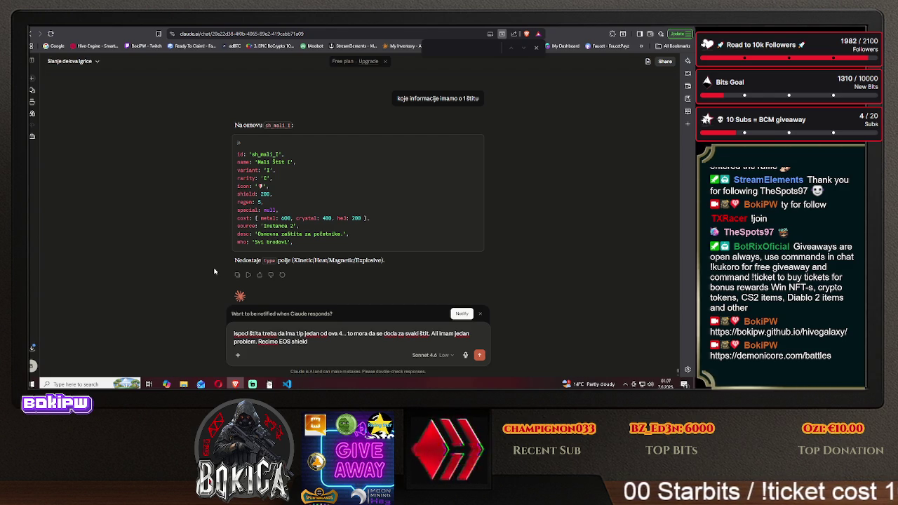
pyautogui.write(', t')
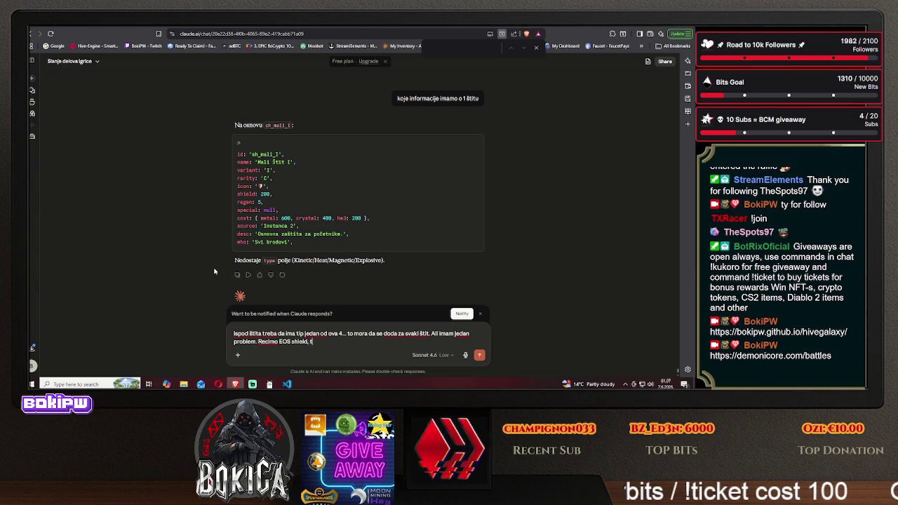
pyautogui.write('o je spe')
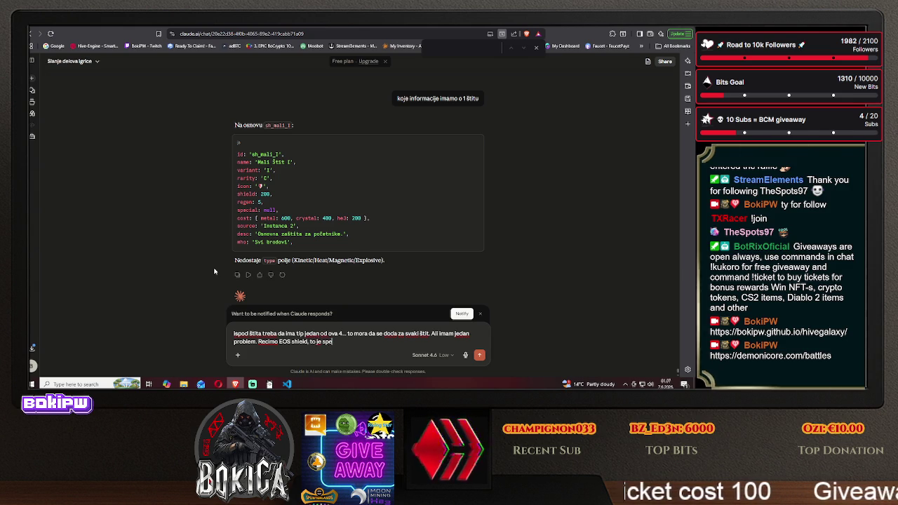
pyautogui.write('cijalni sh')
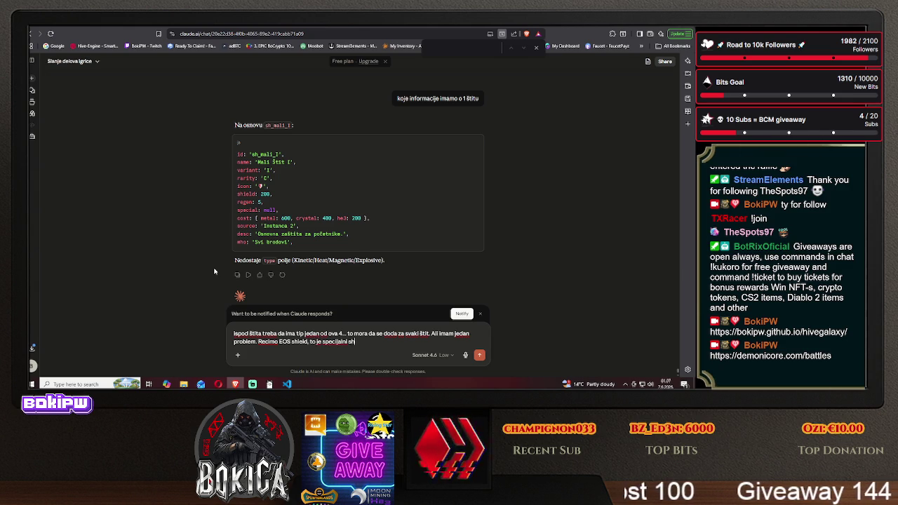
pyautogui.write('ield, ')
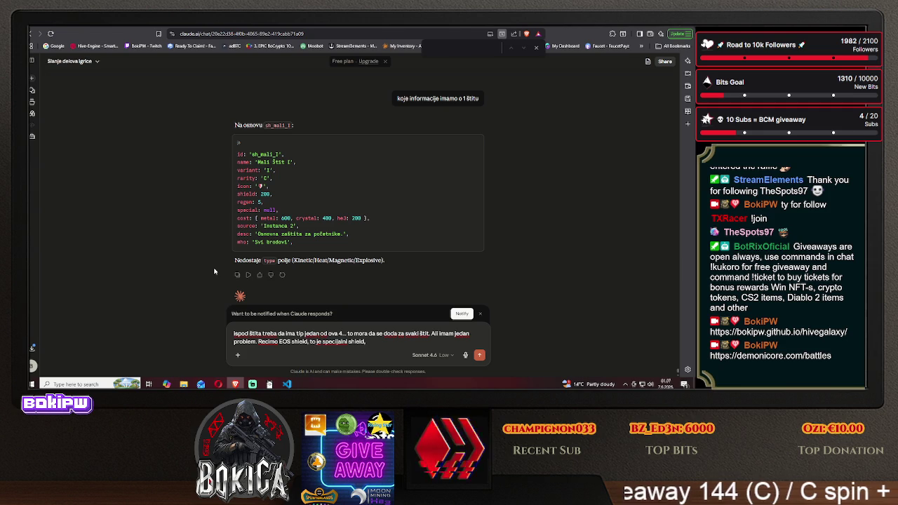
pyautogui.write('on trb')
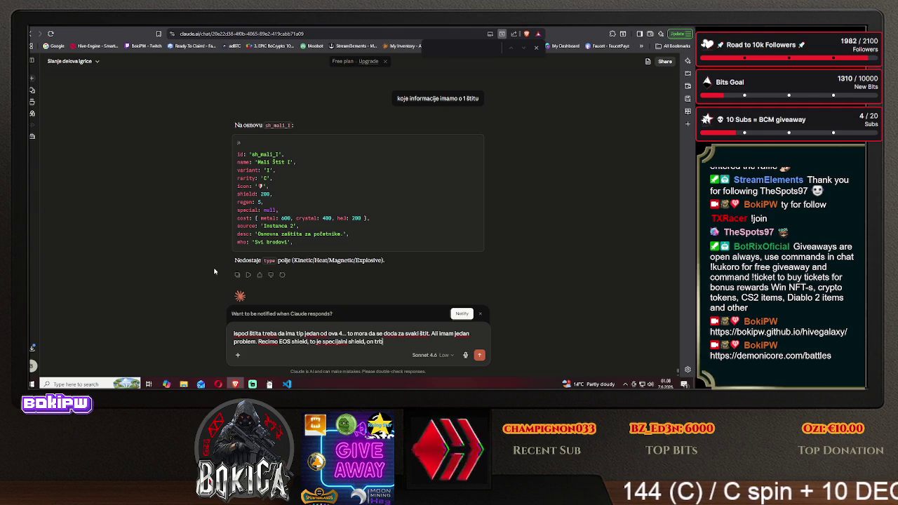
pyautogui.press('BackSpace')
pyautogui.write('eba d')
pyautogui.press('BackSpace')
pyautogui.press('BackSpace')
pyautogui.press('BackSpace')
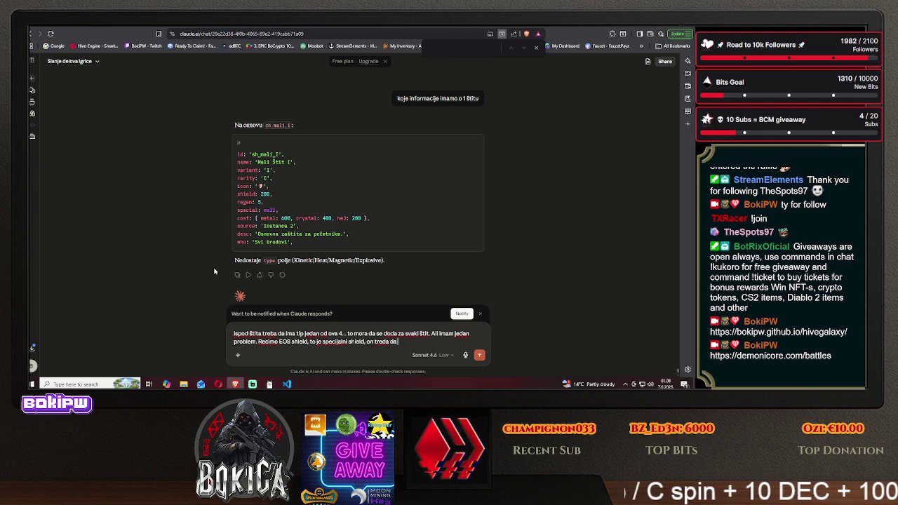
pyautogui.write('b')
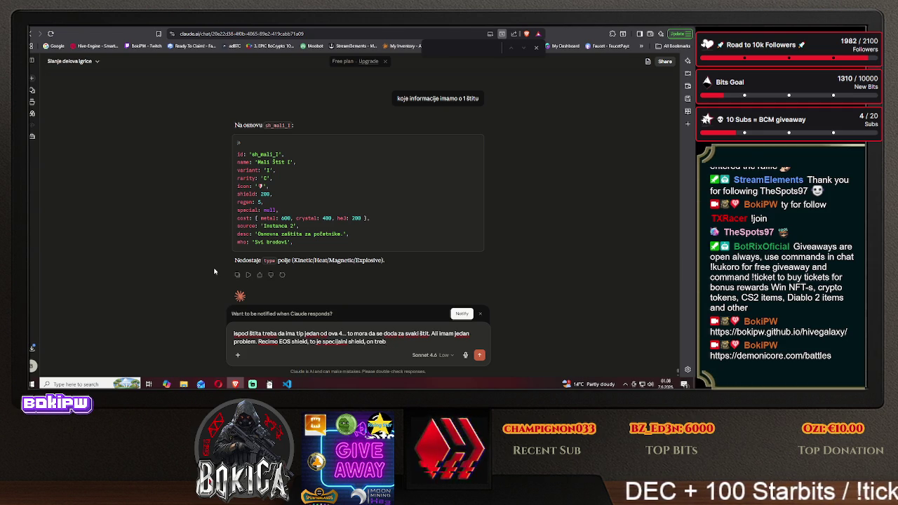
pyautogui.press('BackSpace')
pyautogui.press('BackSpace')
pyautogui.press('BackSpace')
pyautogui.press('BackSpace')
pyautogui.press('BackSpace')
pyautogui.write('naprimer dr')
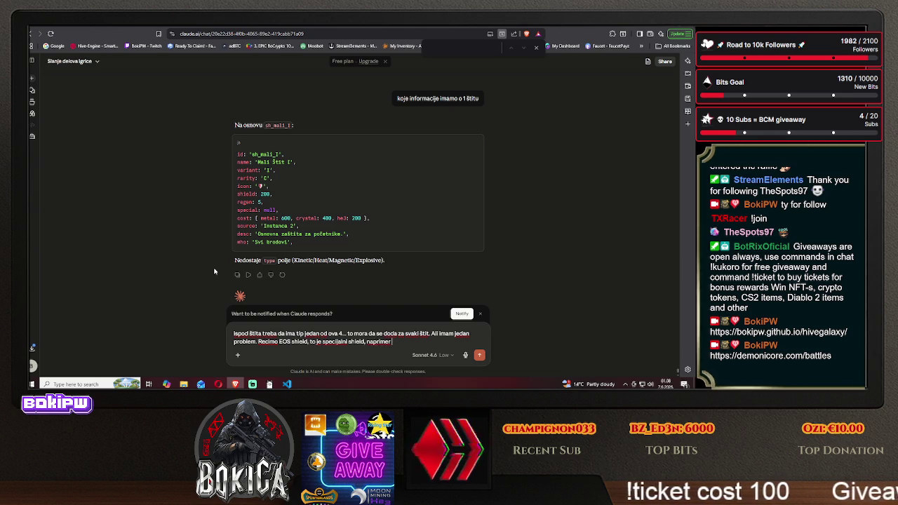
pyautogui.write('ugi')
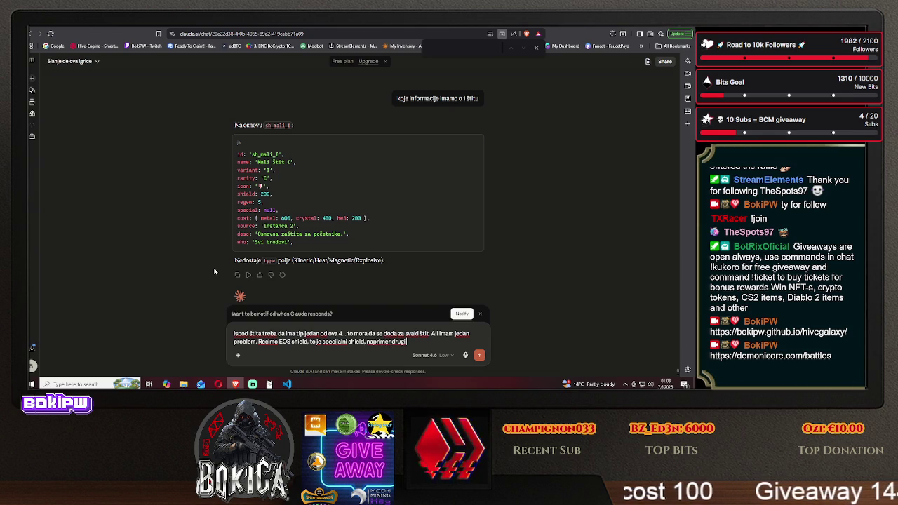
pyautogui.write(' shield,')
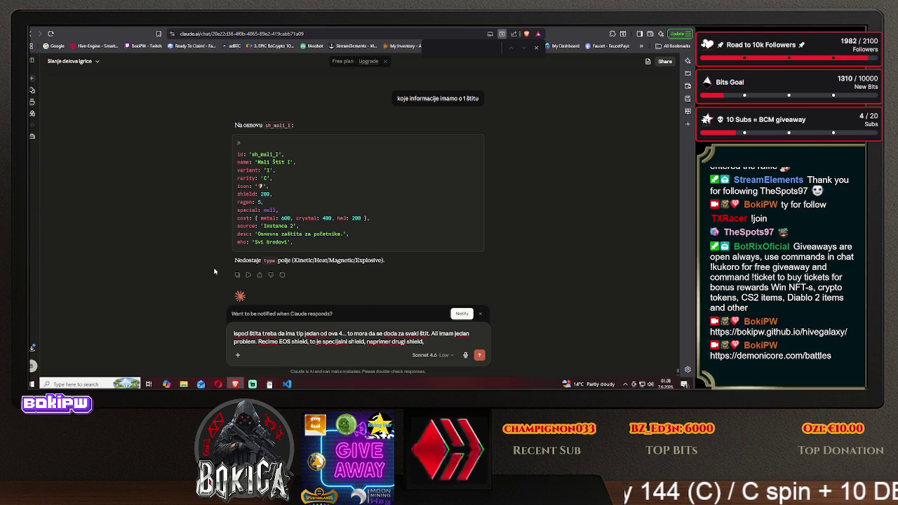
pyautogui.write('kako radi')
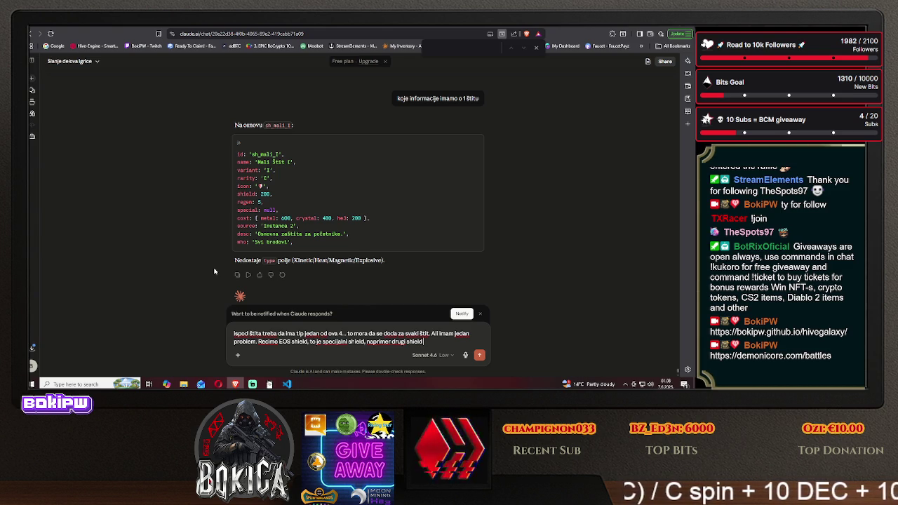
pyautogui.write(' 100 ')
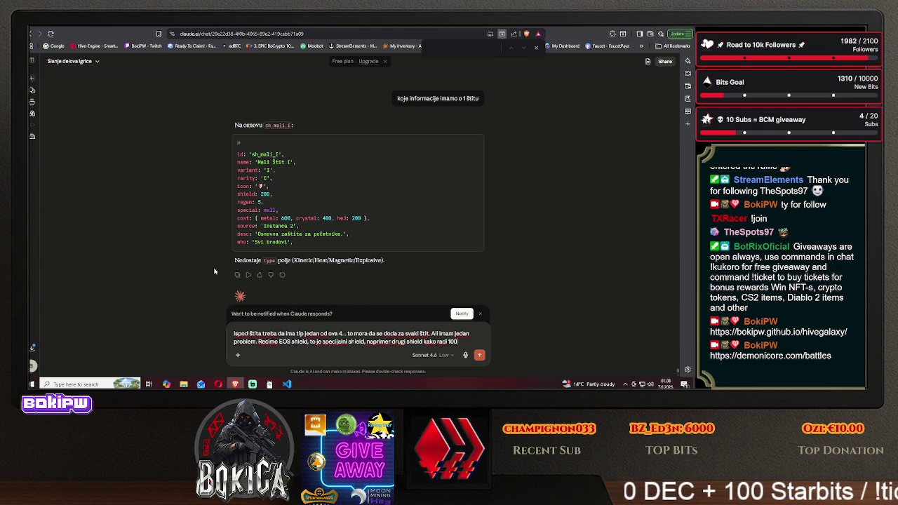
pyautogui.write('ki')
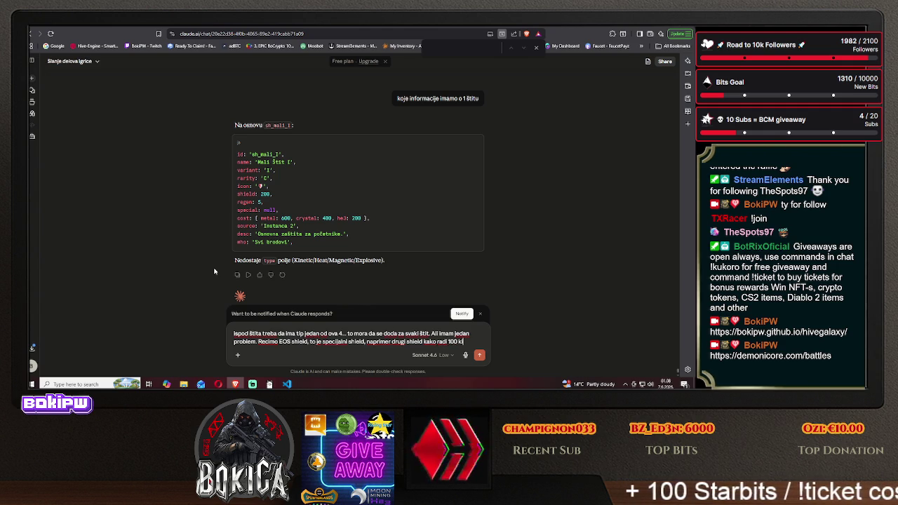
pyautogui.write('netic')
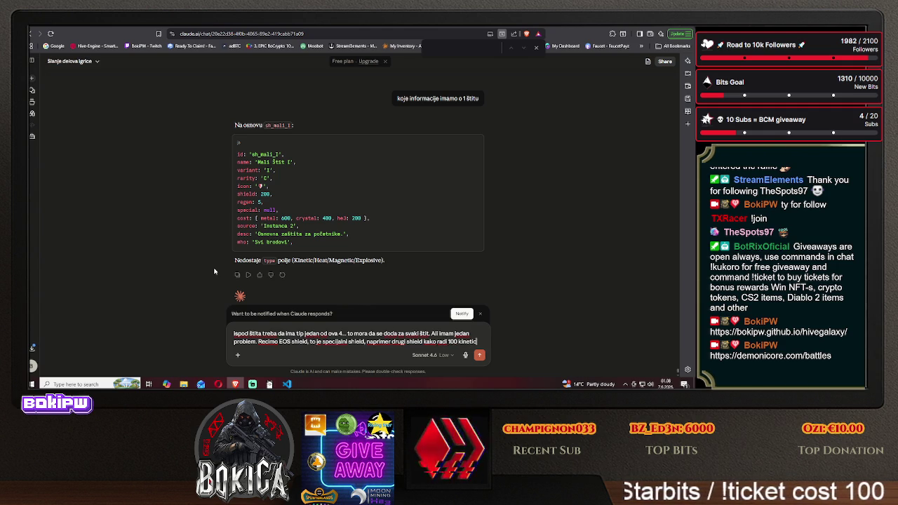
pyautogui.write(' 0')
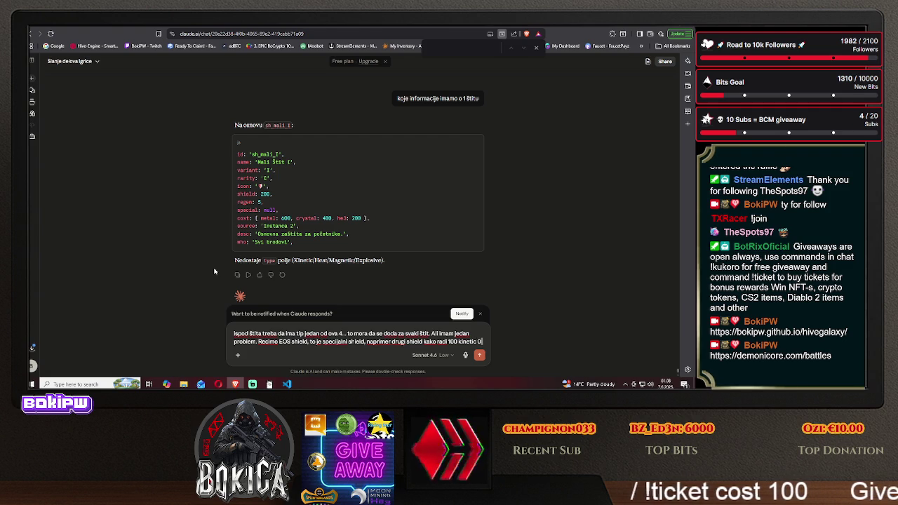
pyautogui.write(' heat')
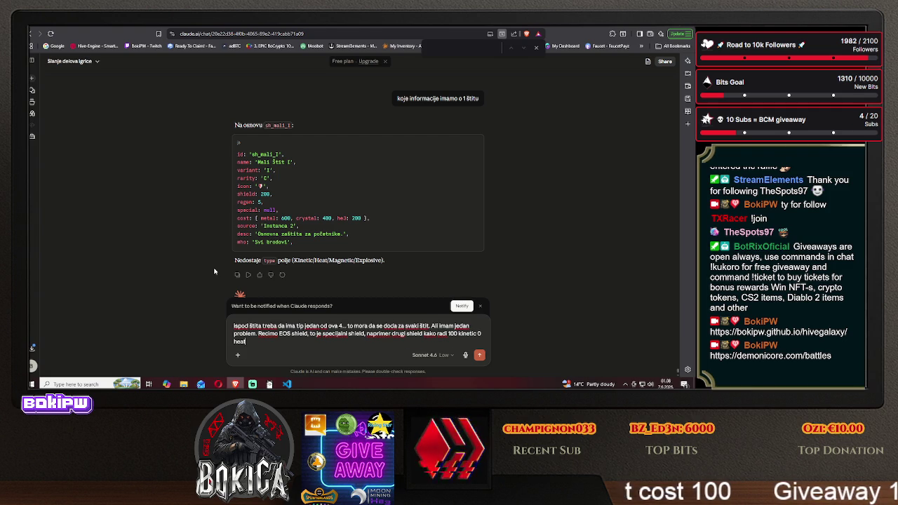
pyautogui.write(' 0 magnetic')
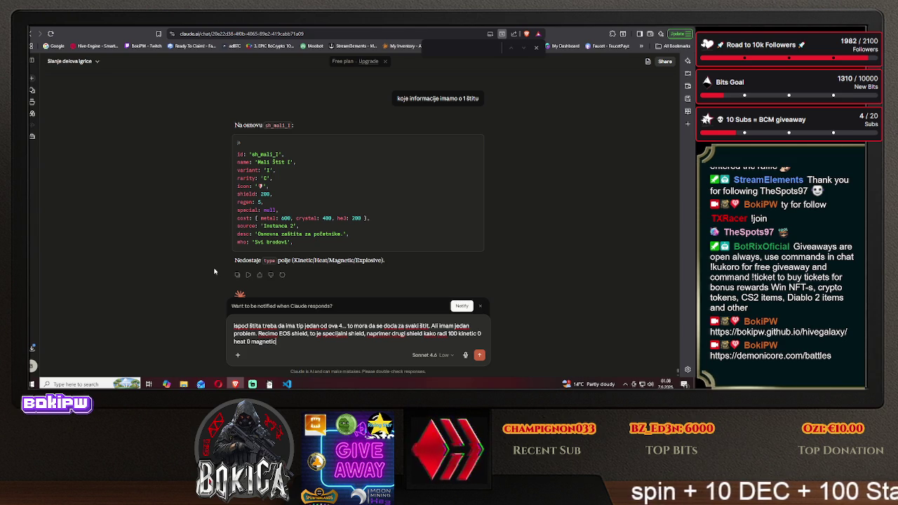
pyautogui.write(' 0')
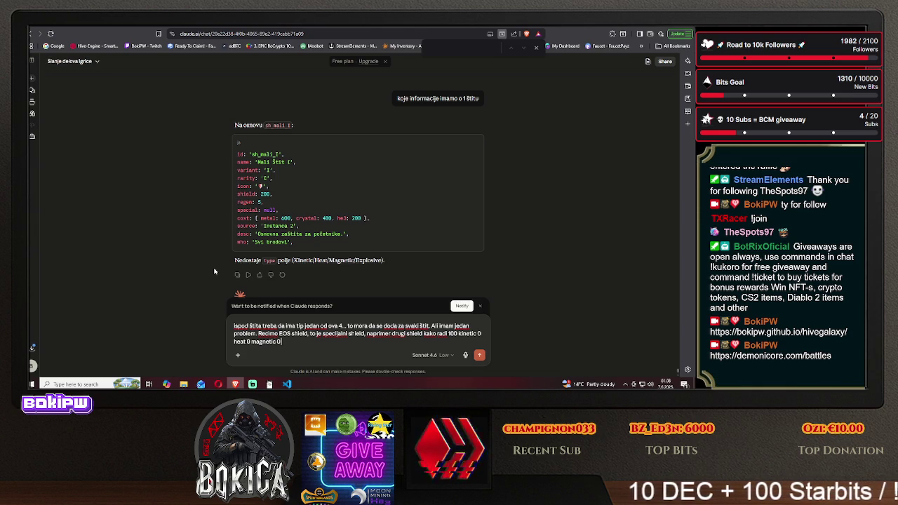
pyautogui.write('EOS on ima')
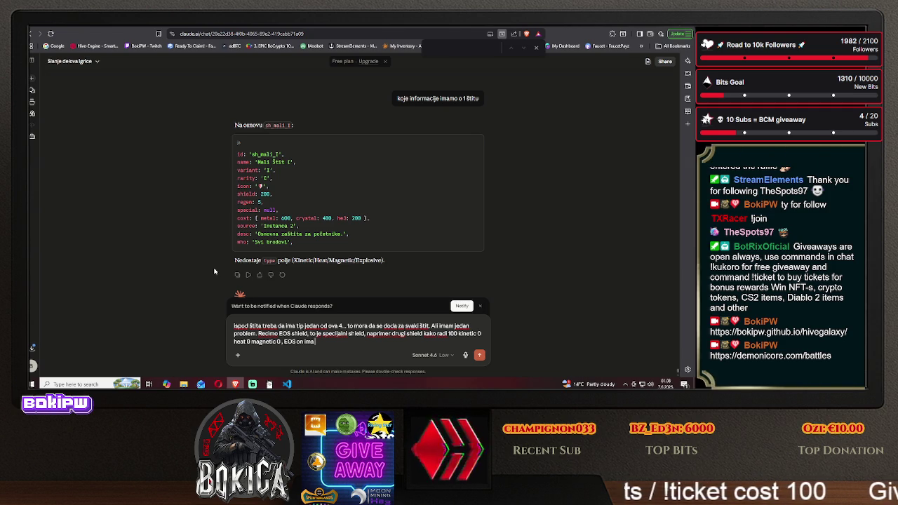
pyautogui.press('BackSpace')
pyautogui.press('BackSpace')
pyautogui.press('BackSpace')
pyautogui.write('ne')
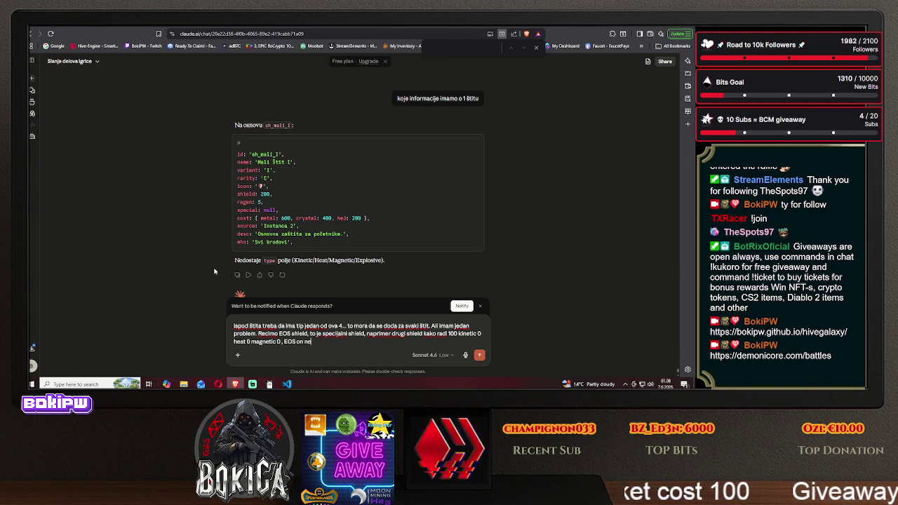
pyautogui.write('ma 100na')
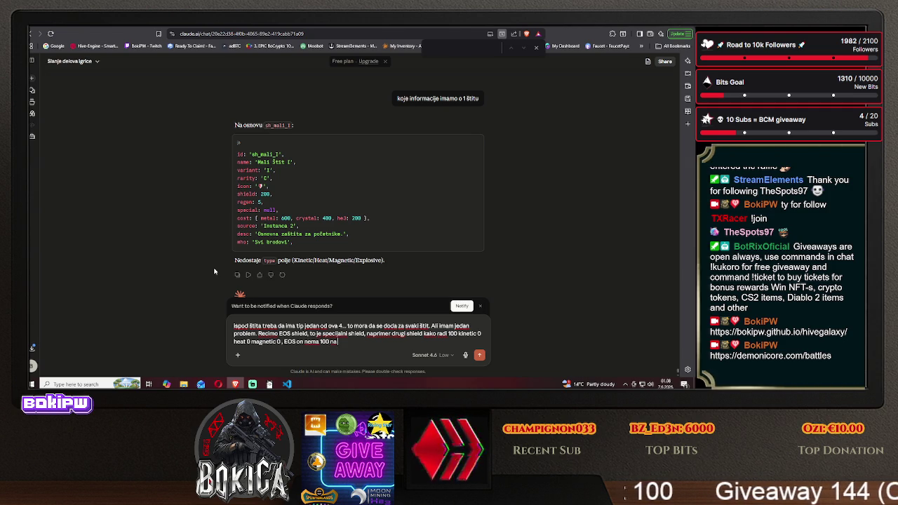
pyautogui.write(' a')
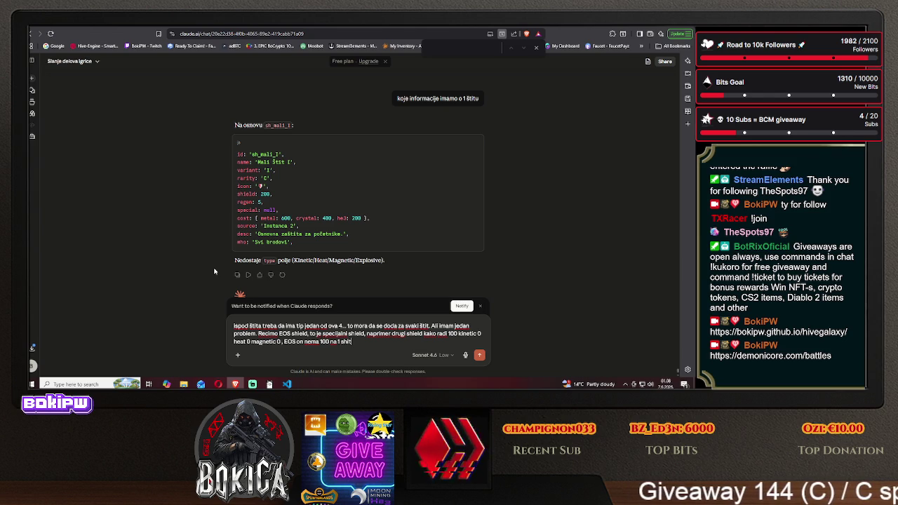
pyautogui.write('ield')
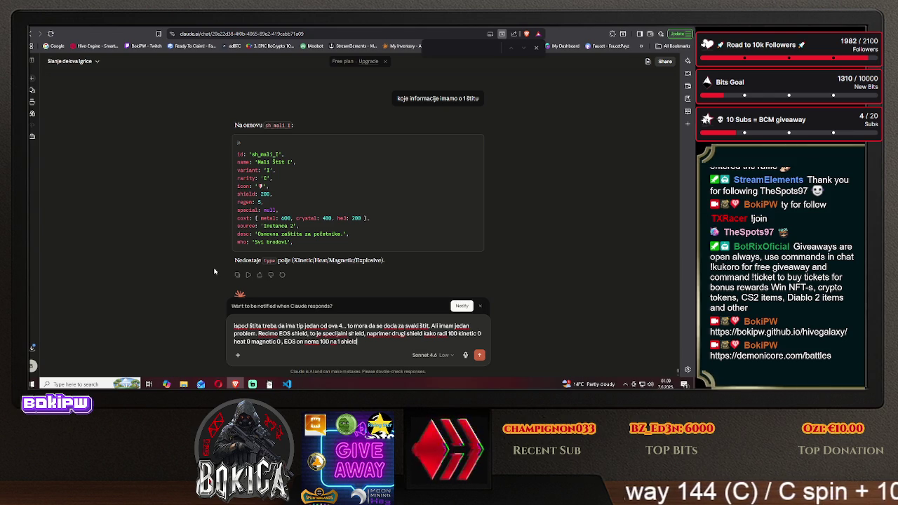
pyautogui.write(' on ima 25 na sve')
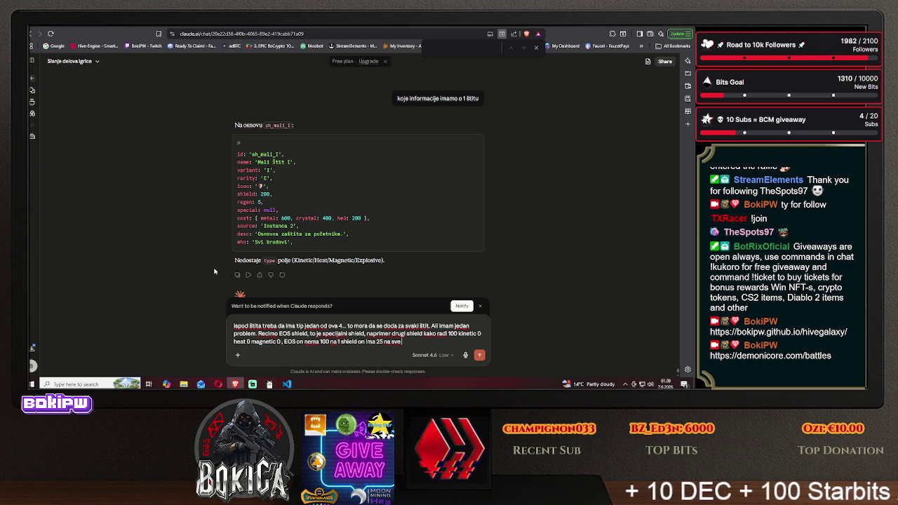
pyautogui.write(' i mnogo je bol')
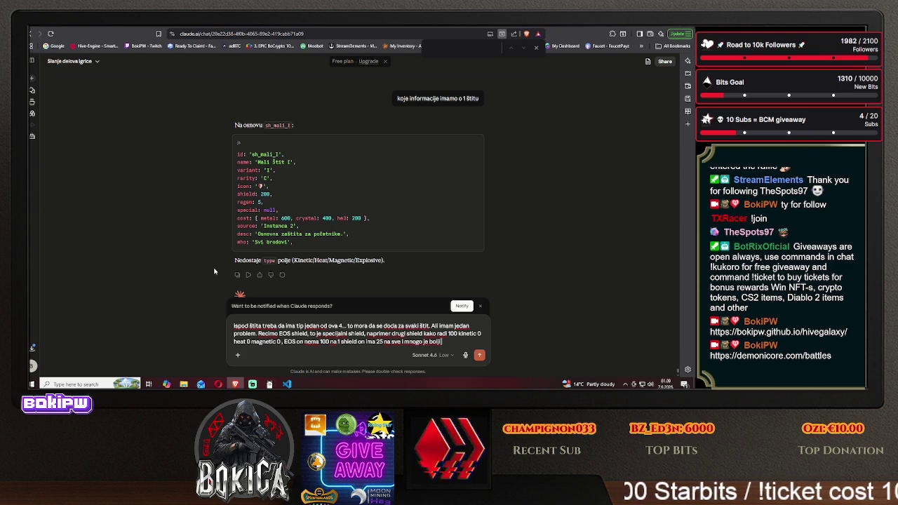
pyautogui.write(' jer je univerzala')
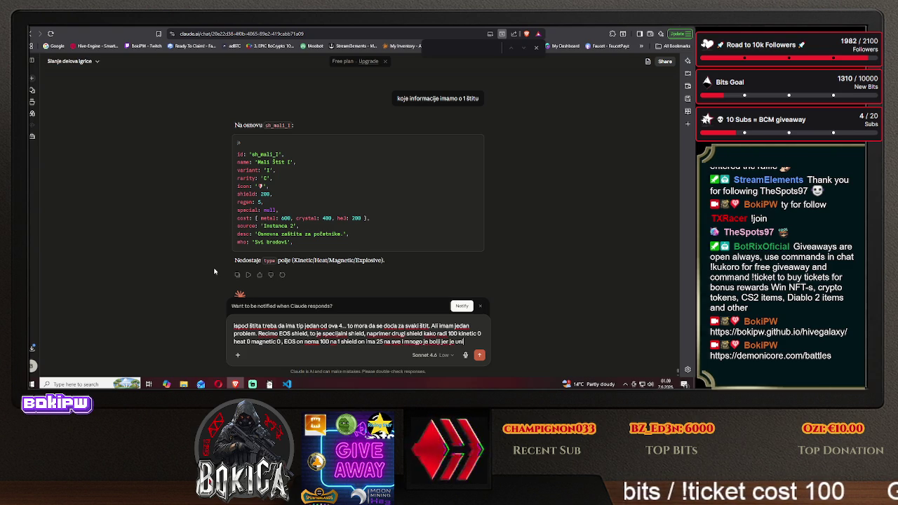
pyautogui.write('n')
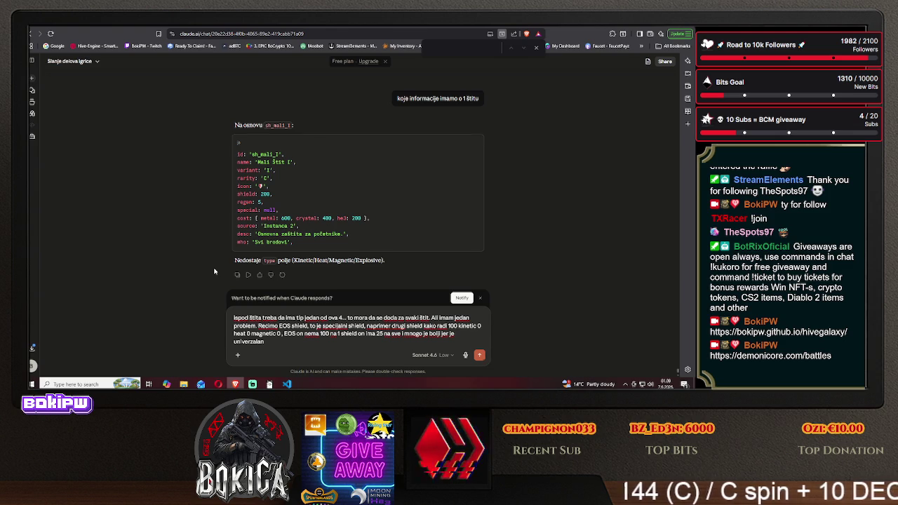
pyautogui.press('Return')
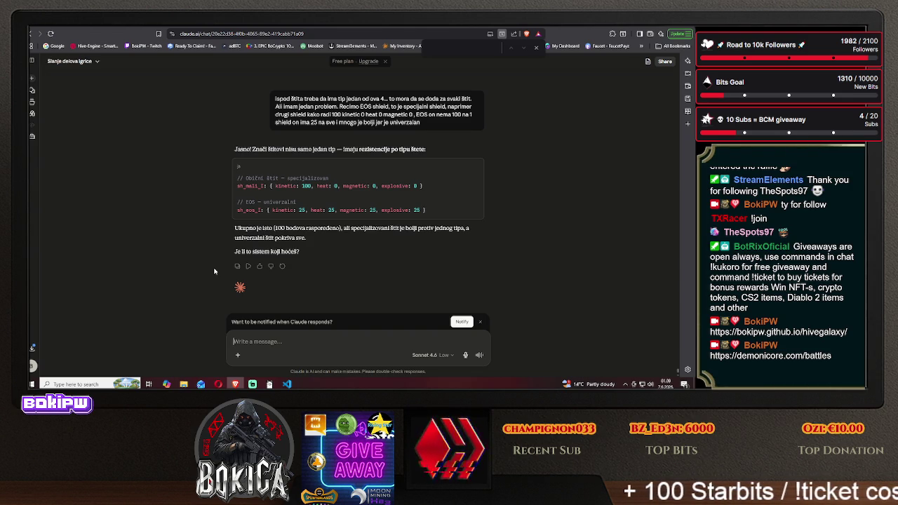
# Ask Claude how many shields the game currently has.
pyautogui.write('kojiko ima trenut')
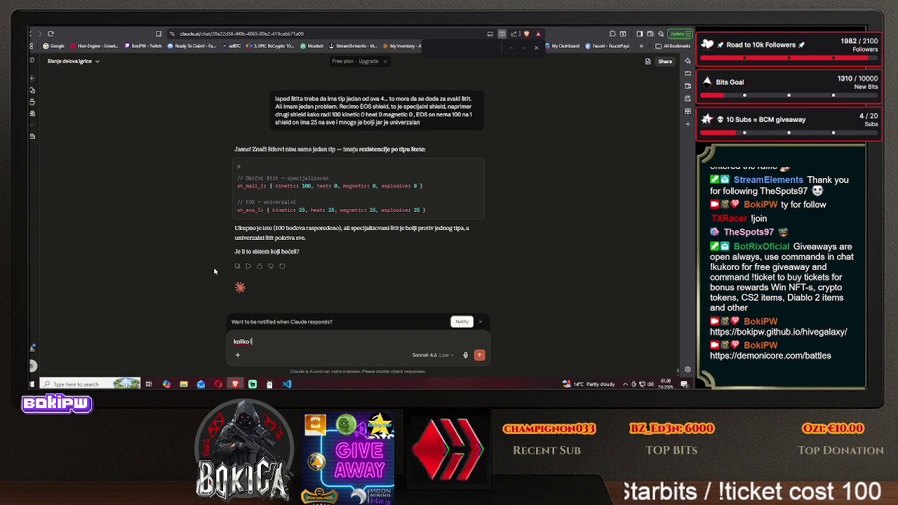
pyautogui.write('no štitova')
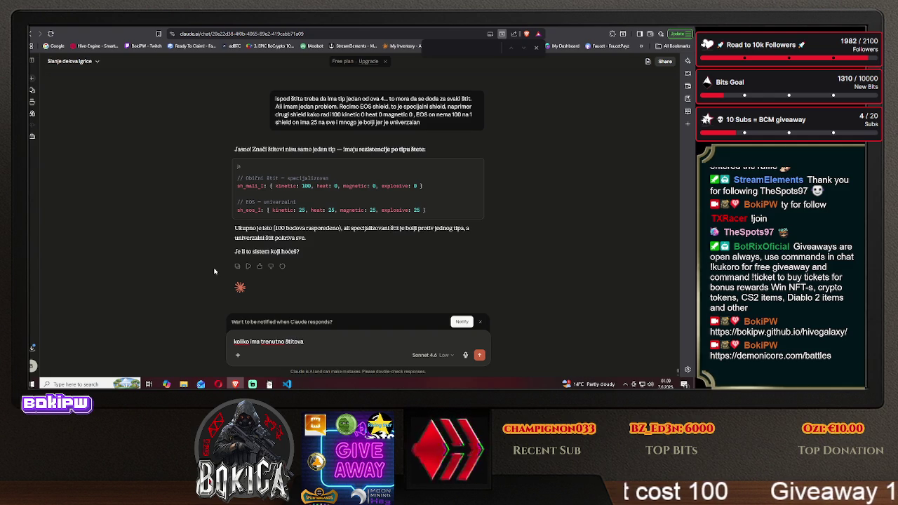
pyautogui.press('Return')
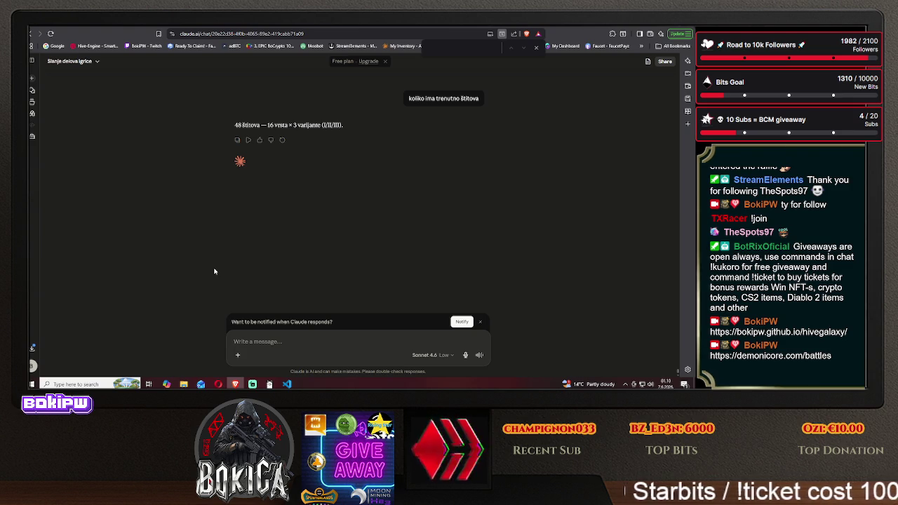
# Ask Claude whether 48 shields is too few.
pyautogui.write('da li')
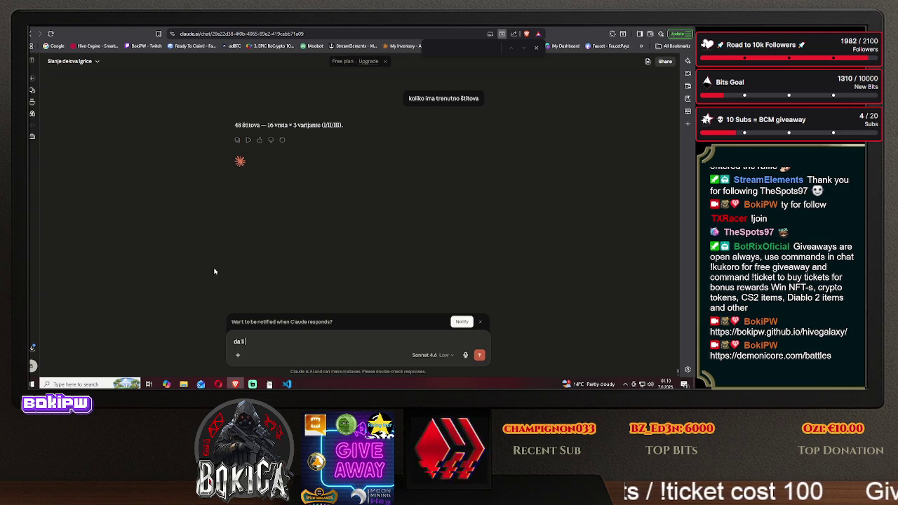
pyautogui.write(' je to malo')
pyautogui.press('Return')
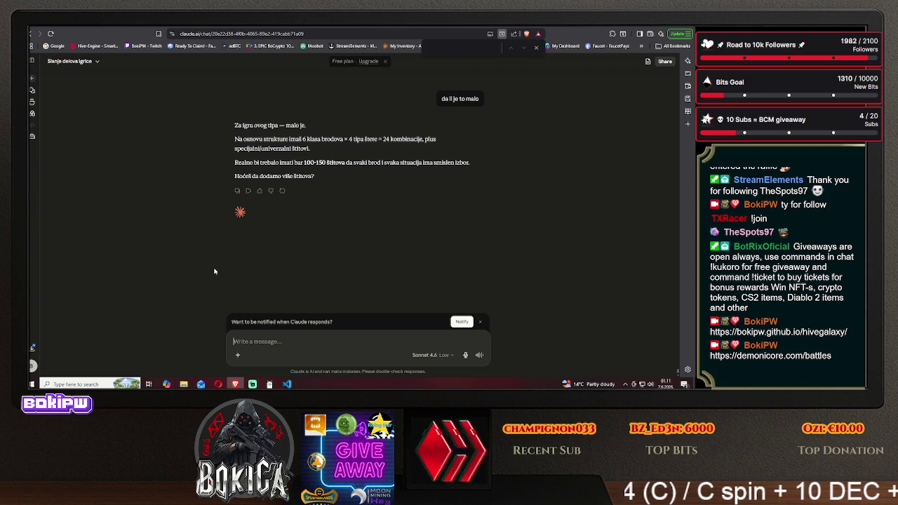
# Ask how many weapons exist and remark that's too few, then go to the Hive Galaxy page.
pyautogui.write('koliko oruz')
pyautogui.press('BackSpace')
pyautogui.write('č')
pyautogui.write('žja imamo')
pyautogui.press('Return')
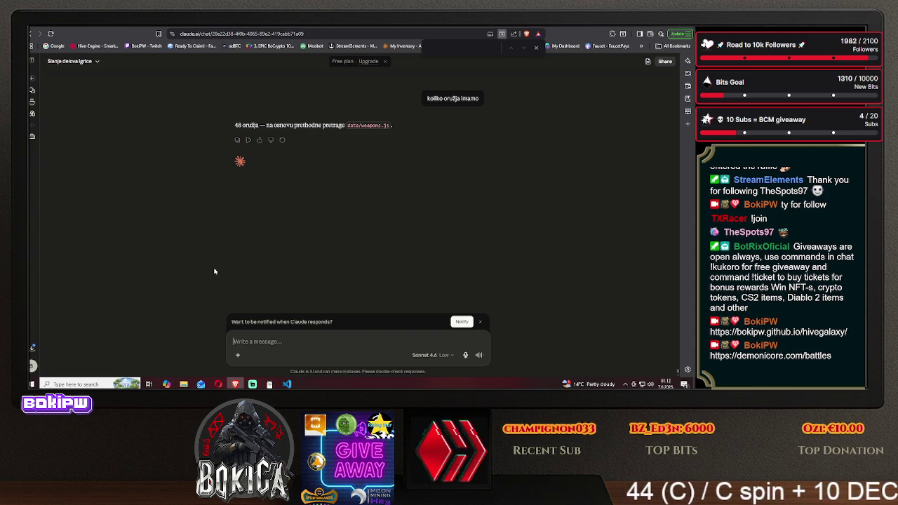
pyautogui.write('i to ispada malo jel d')
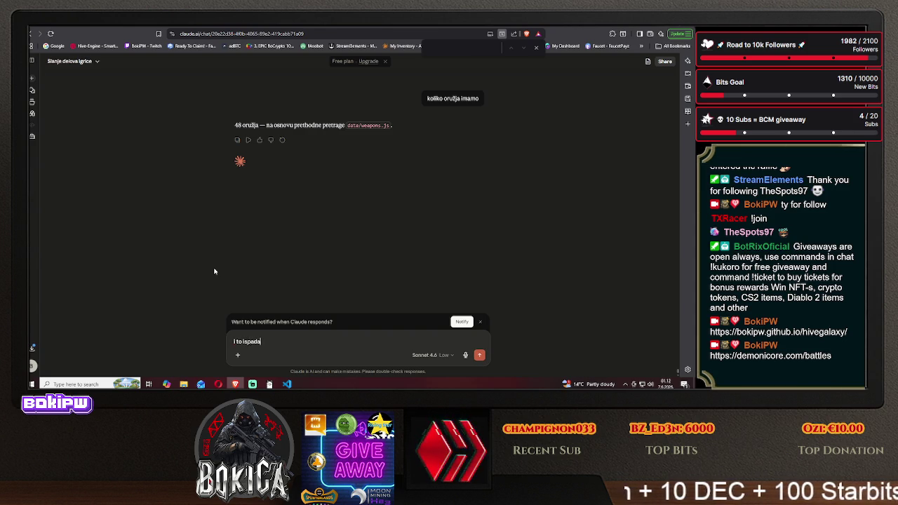
pyautogui.write('a')
pyautogui.press('Return')
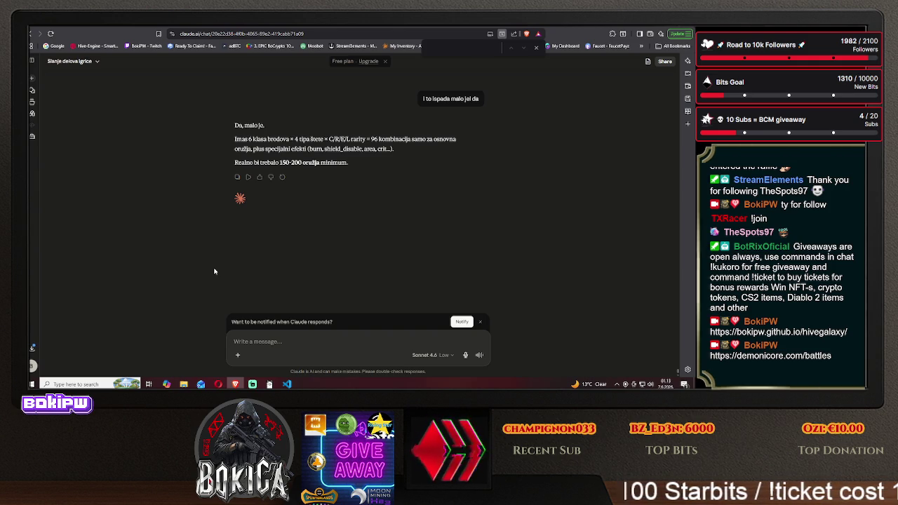
pyautogui.click(598, 26)
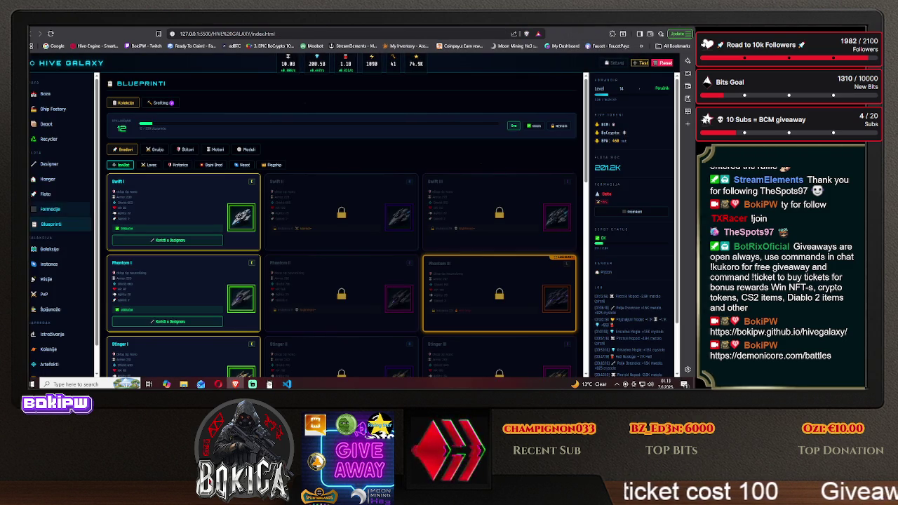
# Filter Hive Galaxy's Blueprinti to Oružje and browse the weapon cards, Kinetic Cannon I through the list.
pyautogui.click(154, 149)
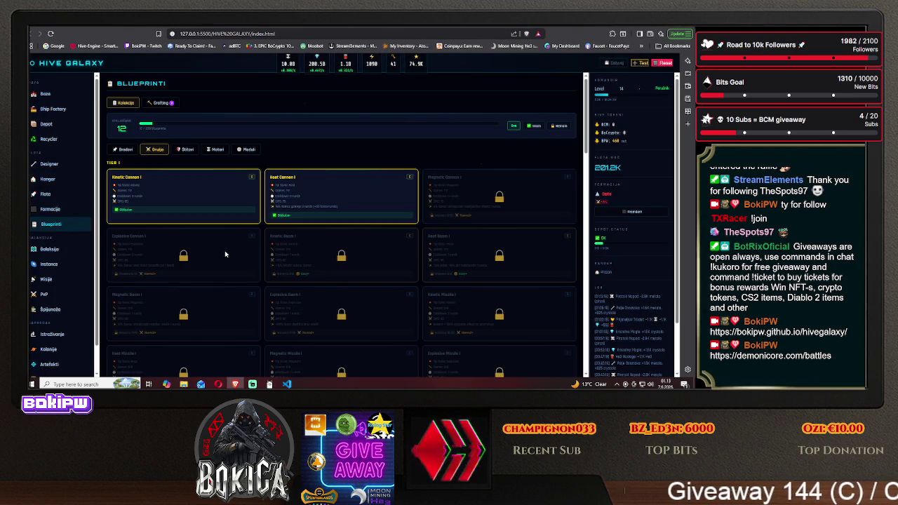
pyautogui.scroll(-1, 225, 254)
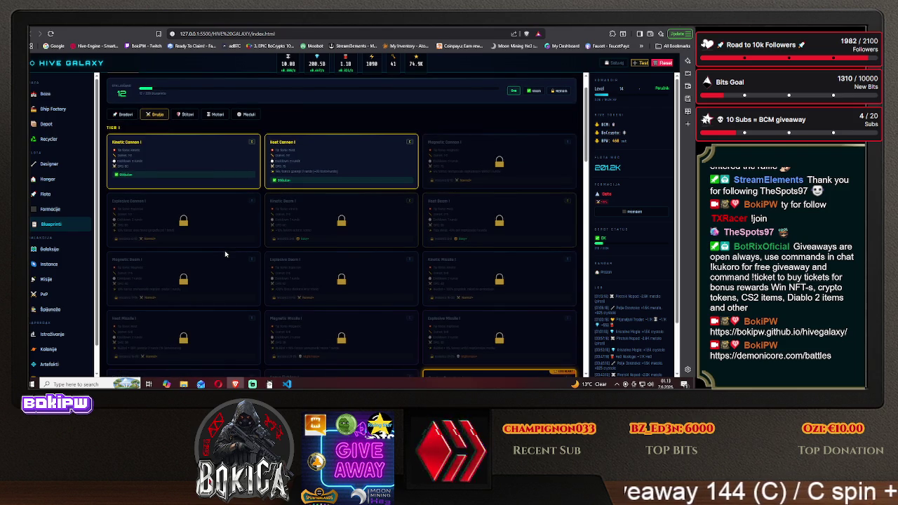
pyautogui.scroll(-5, 226, 254)
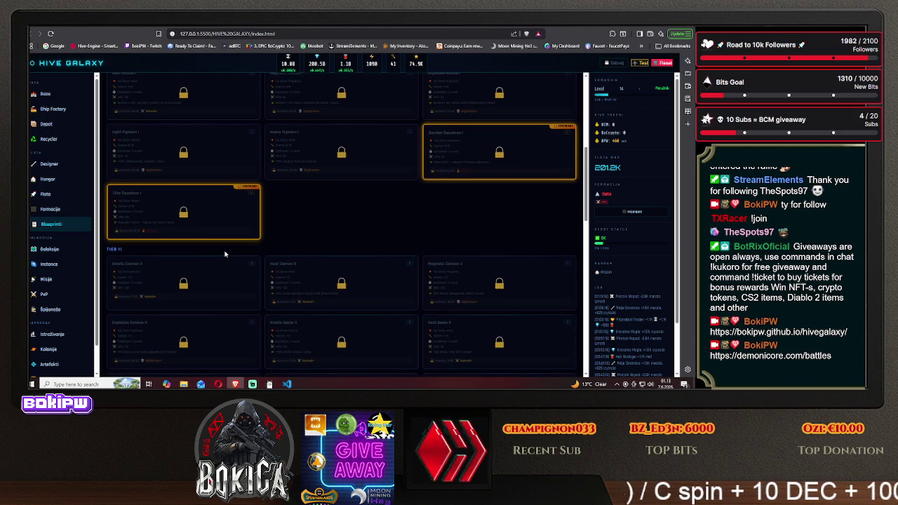
pyautogui.scroll(1, 225, 254)
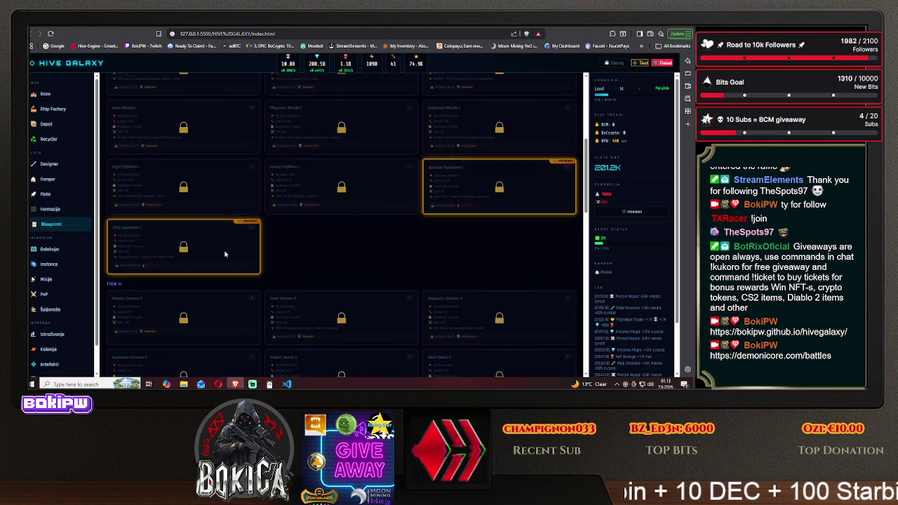
pyautogui.scroll(1, 226, 254)
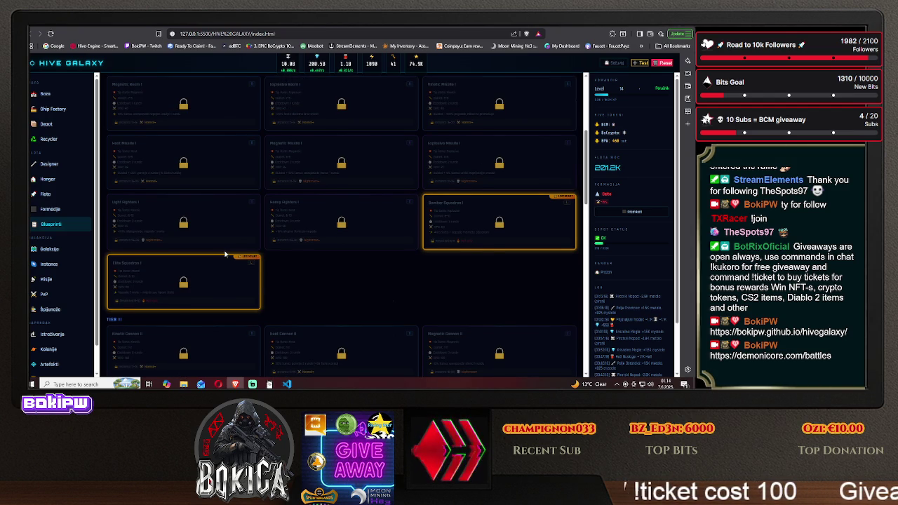
pyautogui.scroll(5, 225, 254)
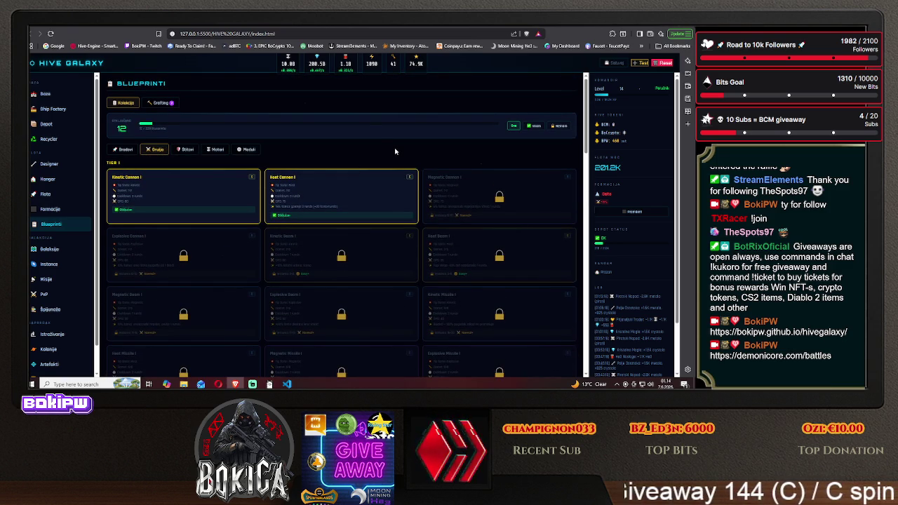
pyautogui.scroll(-3, 347, 147)
pyautogui.scroll(-2, 347, 147)
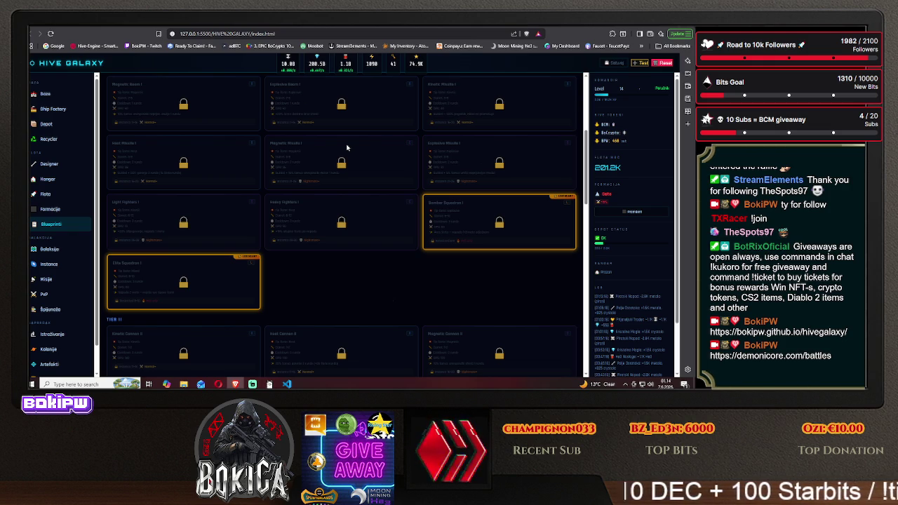
pyautogui.scroll(5, 347, 147)
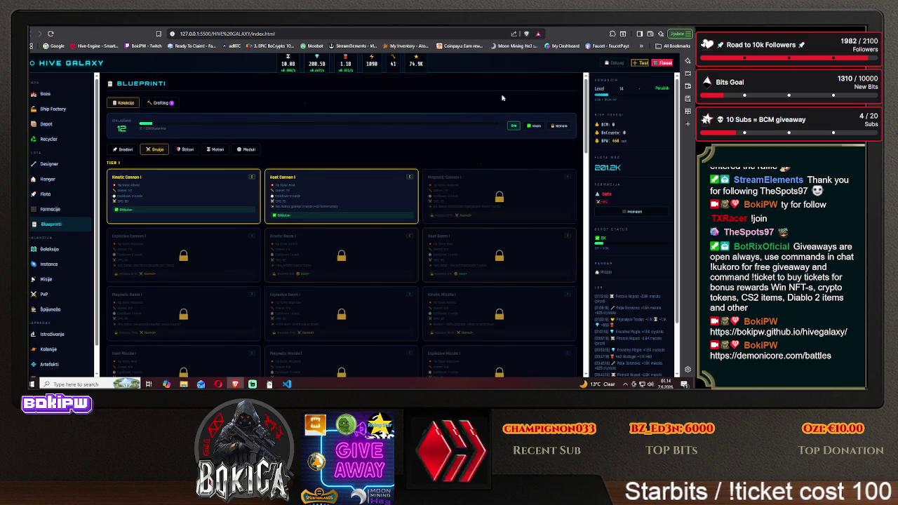
# Open the KRTools ship designer from the commander page.
pyautogui.click(578, 28)
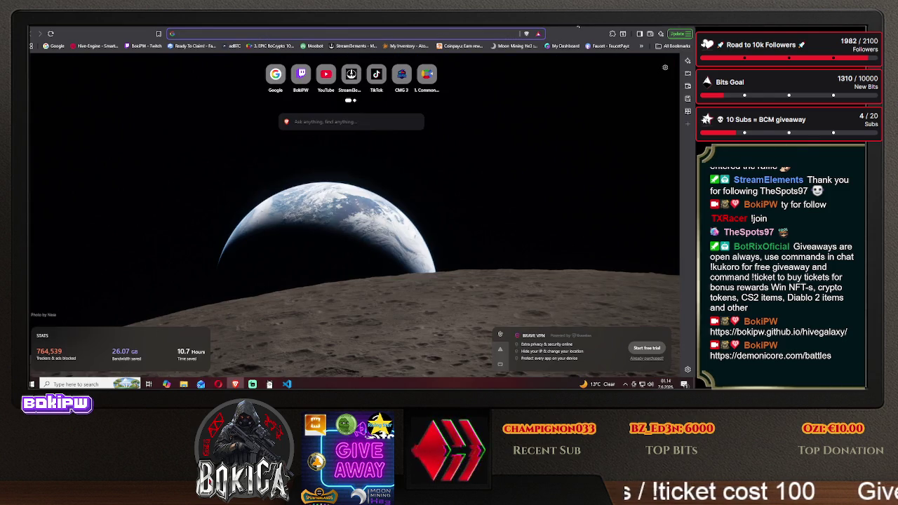
pyautogui.click(587, 26)
pyautogui.click(550, 28)
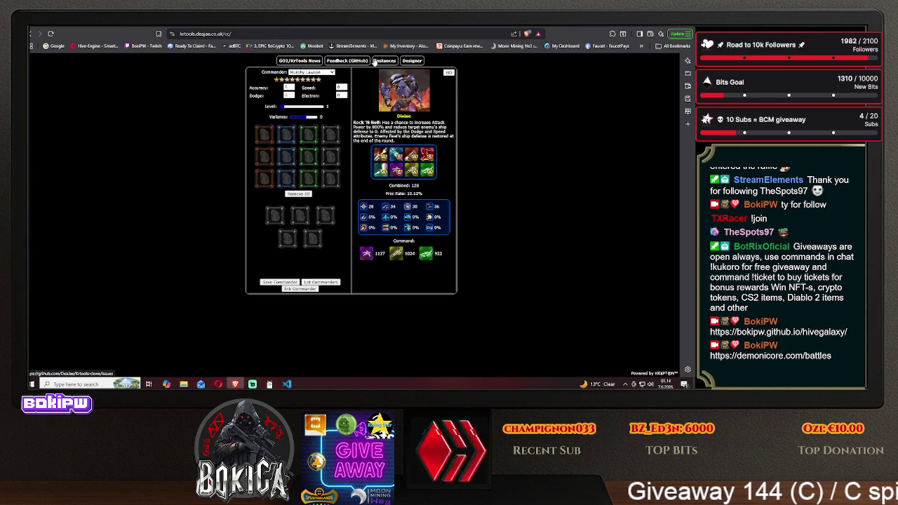
pyautogui.click(410, 62)
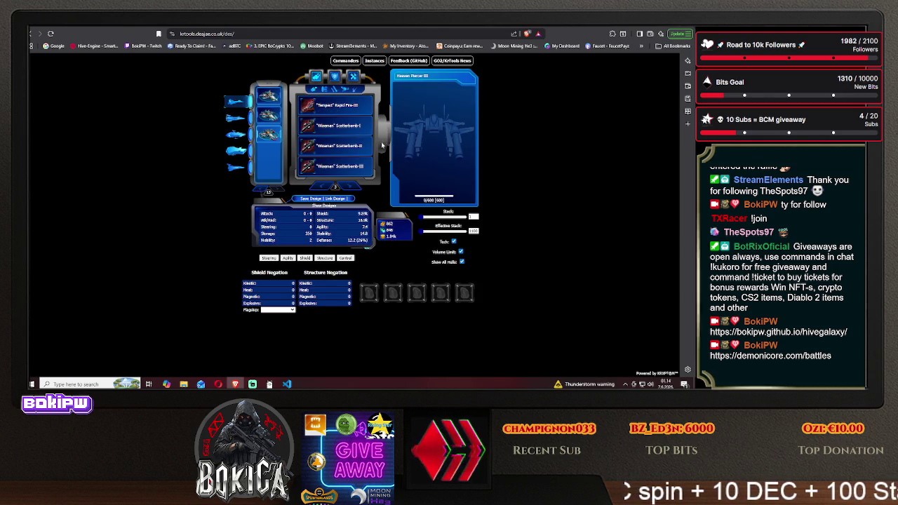
# Page forward through the designer's weapon list from Gatling Cannon to Juggernaut Cannon.
pyautogui.click(351, 187)
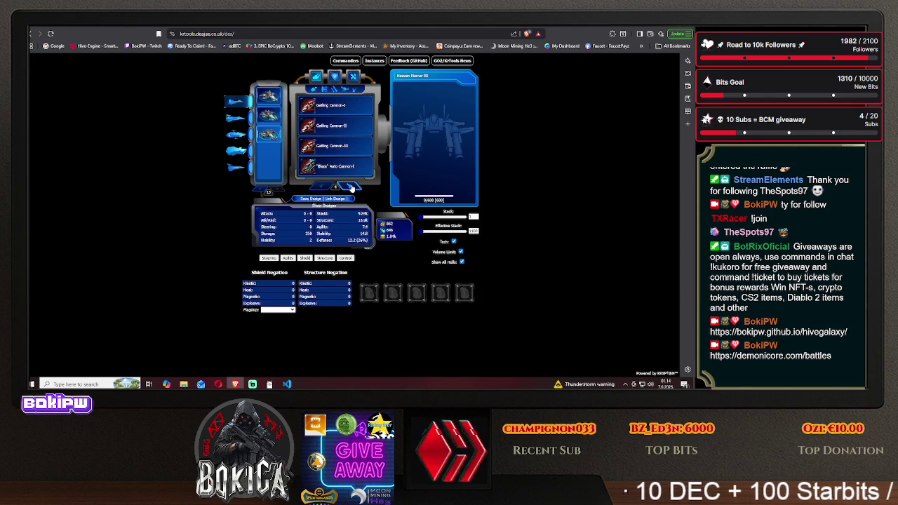
pyautogui.click(351, 187)
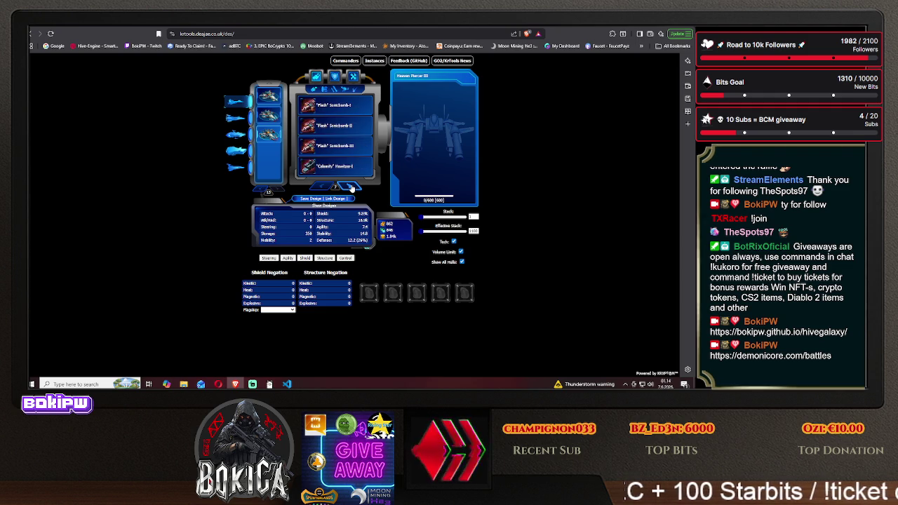
pyautogui.click(351, 186)
pyautogui.click(351, 186)
pyautogui.click(351, 187)
pyautogui.click(351, 187)
pyautogui.click(351, 187)
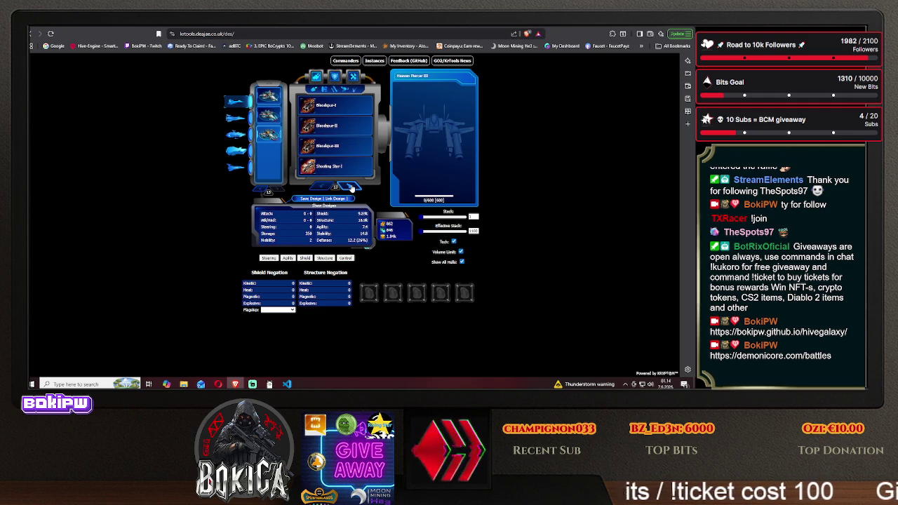
pyautogui.click(350, 186)
pyautogui.click(351, 186)
pyautogui.click(351, 187)
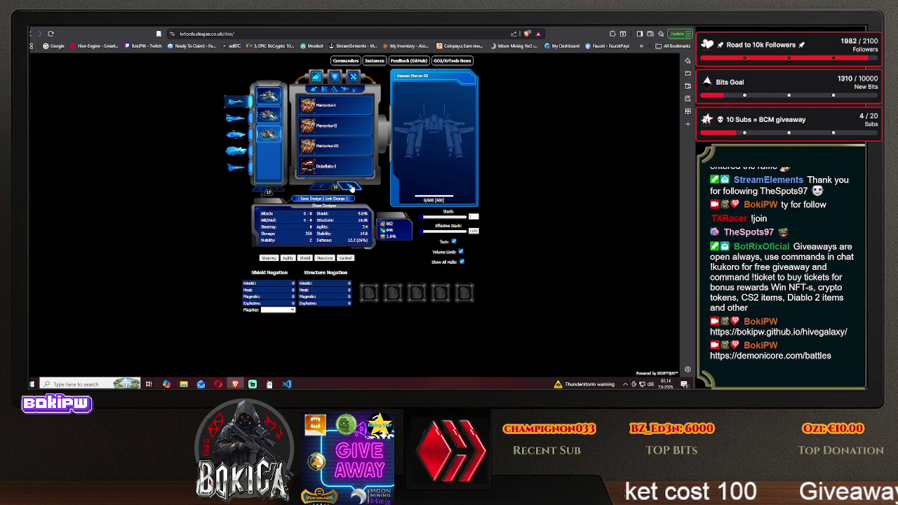
pyautogui.click(351, 187)
pyautogui.click(351, 187)
pyautogui.click(351, 186)
pyautogui.click(351, 187)
pyautogui.click(351, 186)
pyautogui.click(351, 186)
pyautogui.click(351, 187)
pyautogui.click(351, 187)
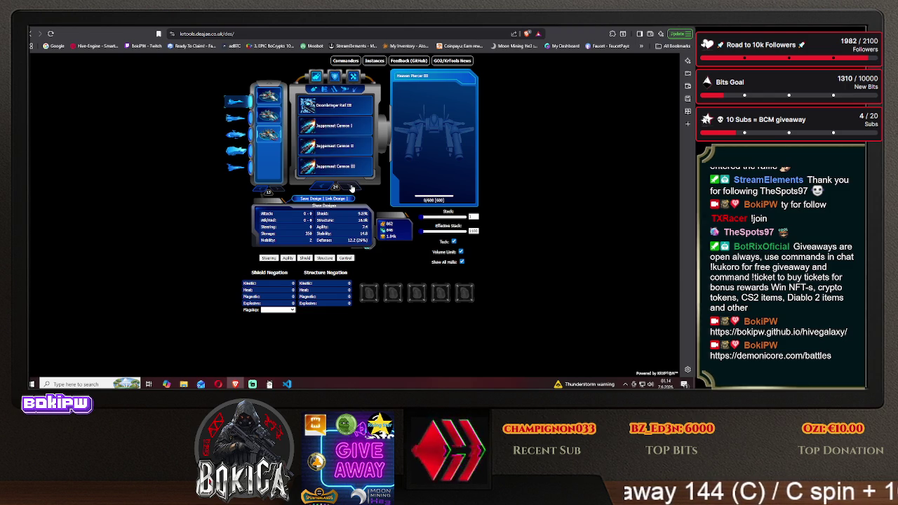
# Page back toward the first weapons, then bring the DeepSeek chat back up.
pyautogui.click(321, 186)
pyautogui.click(321, 187)
pyautogui.click(320, 186)
pyautogui.click(320, 186)
pyautogui.click(321, 187)
pyautogui.click(320, 187)
pyautogui.click(321, 187)
pyautogui.click(320, 187)
pyautogui.click(320, 186)
pyautogui.click(321, 186)
pyautogui.click(321, 186)
pyautogui.click(320, 186)
pyautogui.click(321, 187)
pyautogui.click(321, 187)
pyautogui.click(321, 187)
pyautogui.click(321, 187)
pyautogui.click(321, 186)
pyautogui.click(321, 187)
pyautogui.click(320, 187)
pyautogui.click(321, 187)
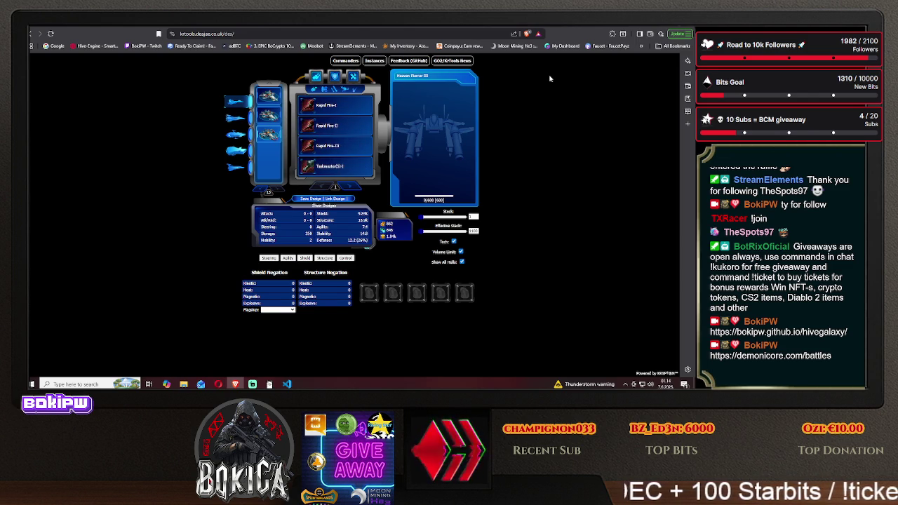
pyautogui.click(307, 33)
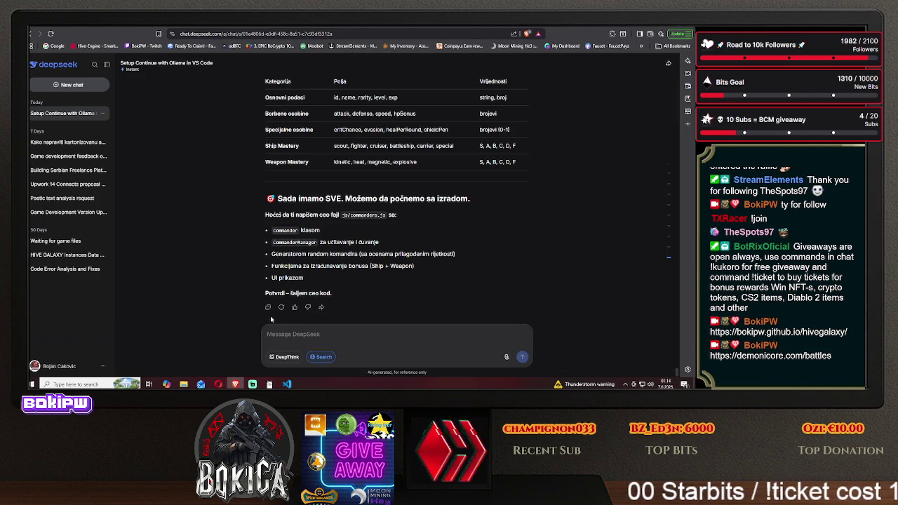
# Ask DeepSeek whether it has access to all the weapons that existed in Galaxy Online 2.
pyautogui.write('da li imaš pristup')
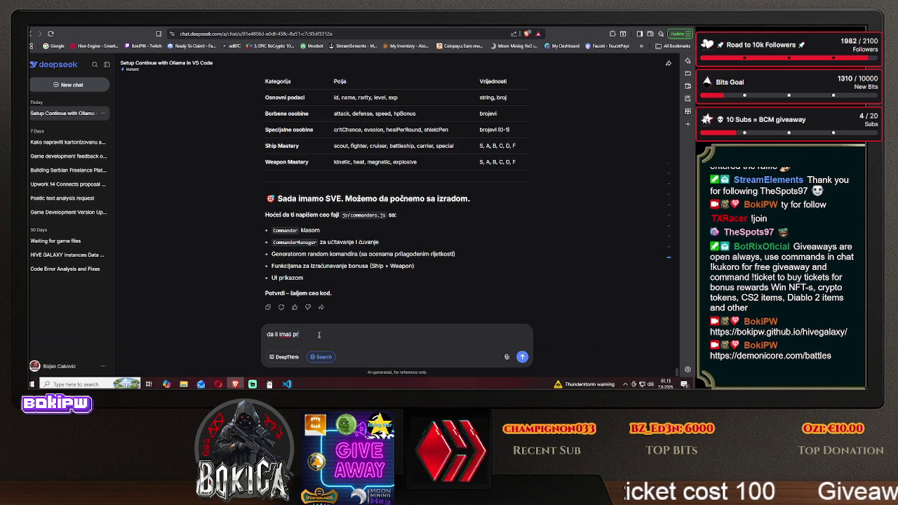
pyautogui.write(' koja su sve oružja p')
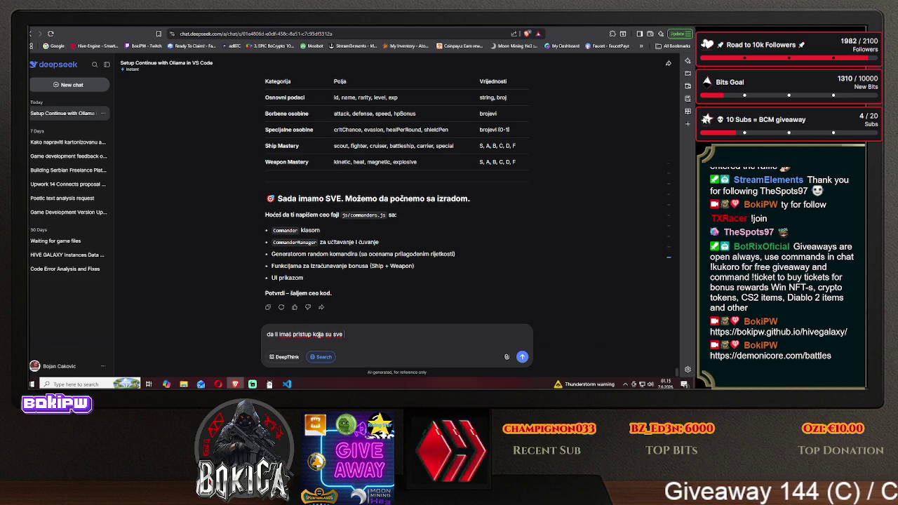
pyautogui.write('ost')
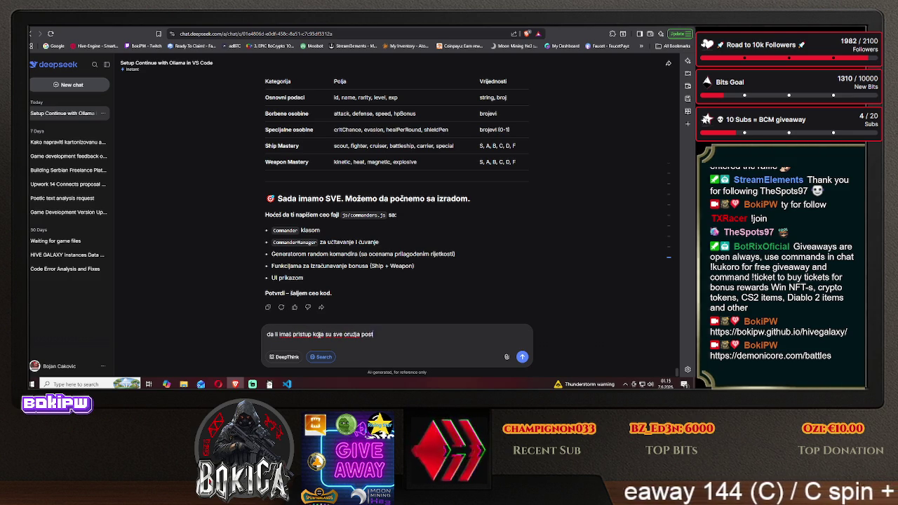
pyautogui.write('ojala u ga')
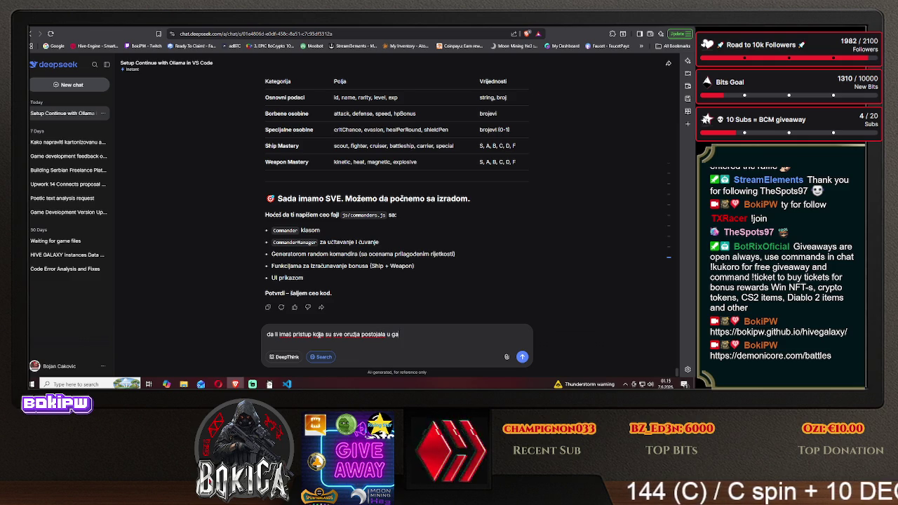
pyautogui.write('laxy online 2')
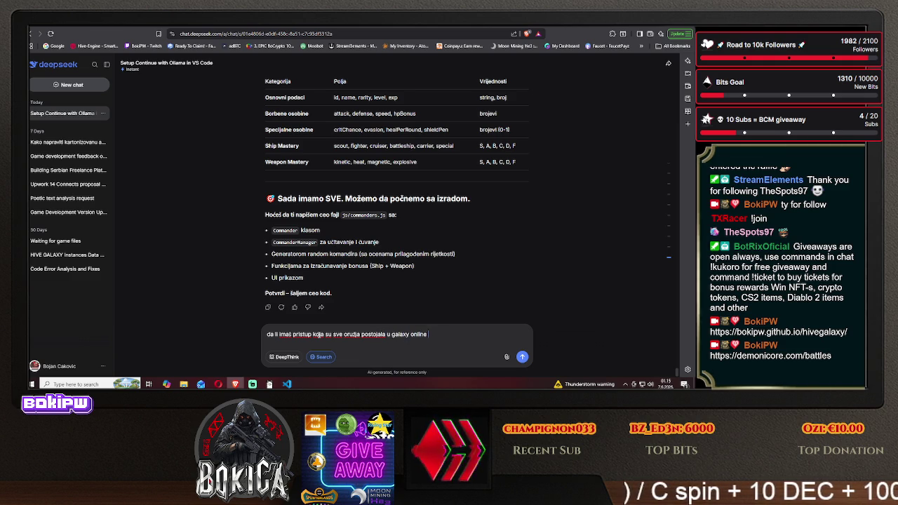
pyautogui.press('Return')
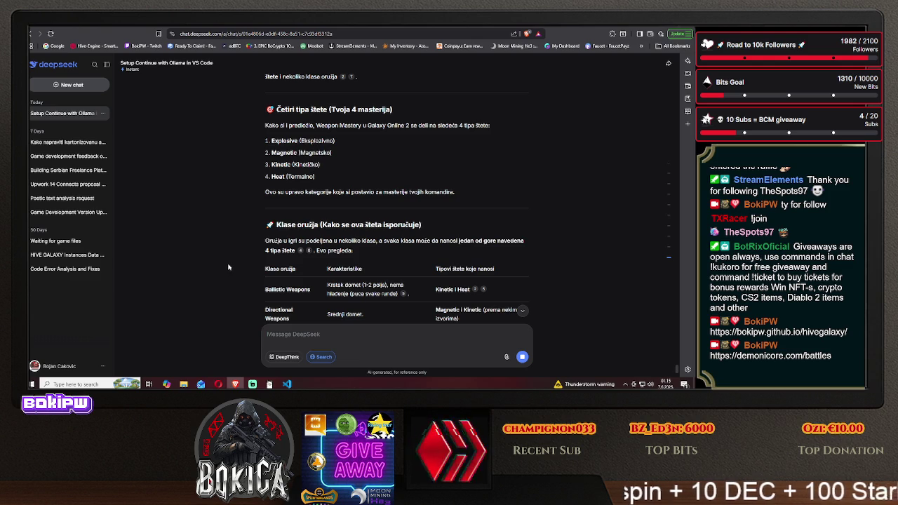
pyautogui.scroll(-2, 228, 266)
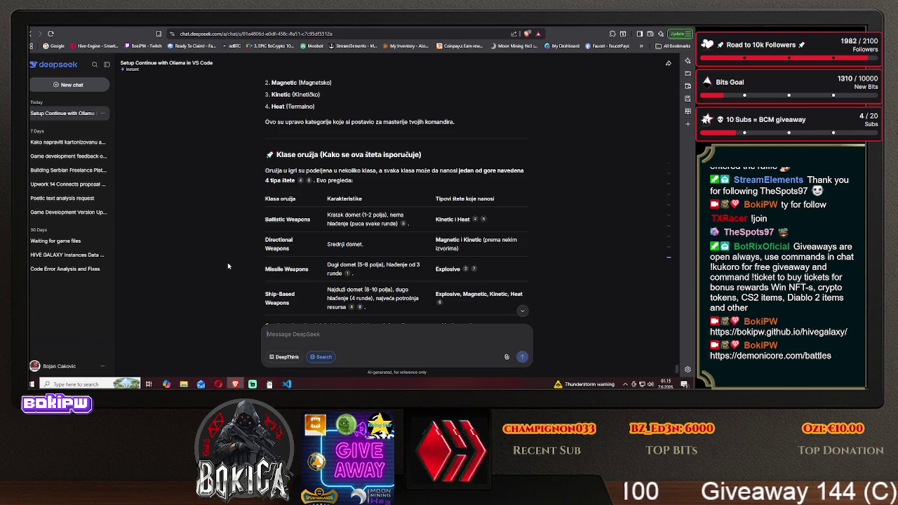
pyautogui.scroll(-1, 228, 266)
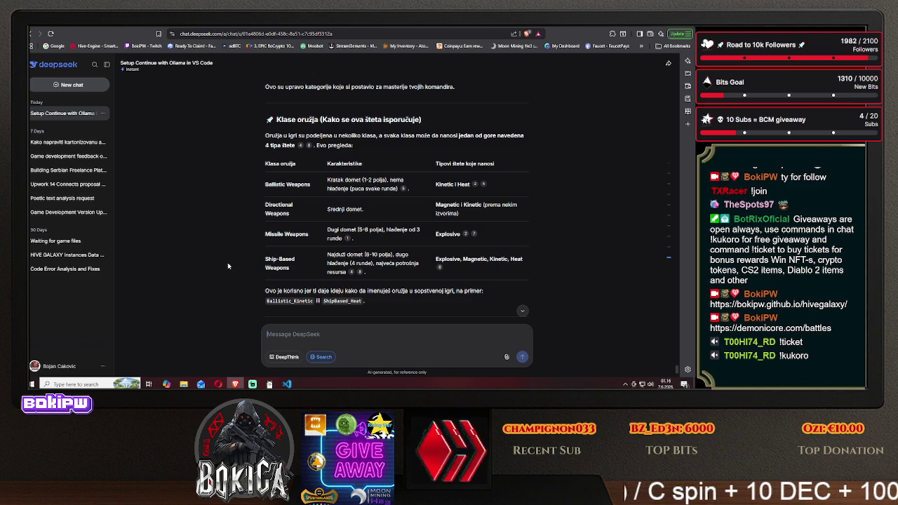
pyautogui.scroll(-3, 223, 264)
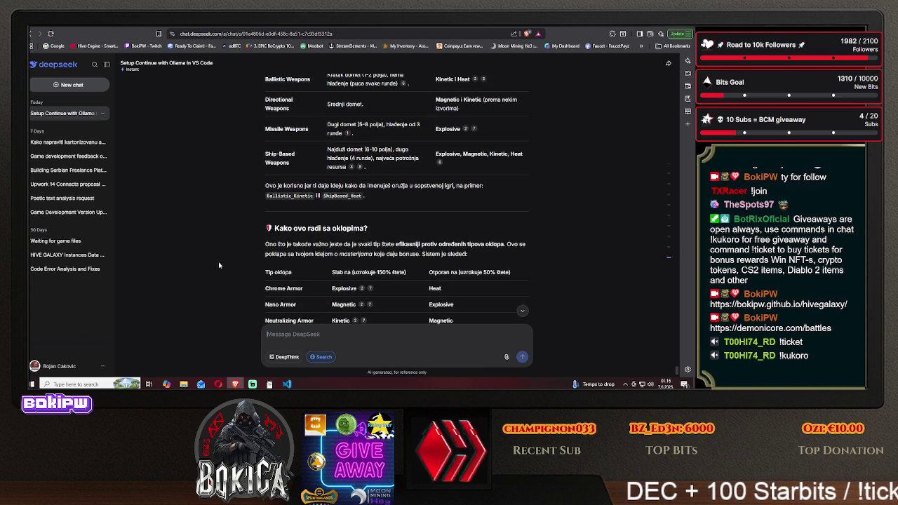
pyautogui.scroll(-2, 218, 261)
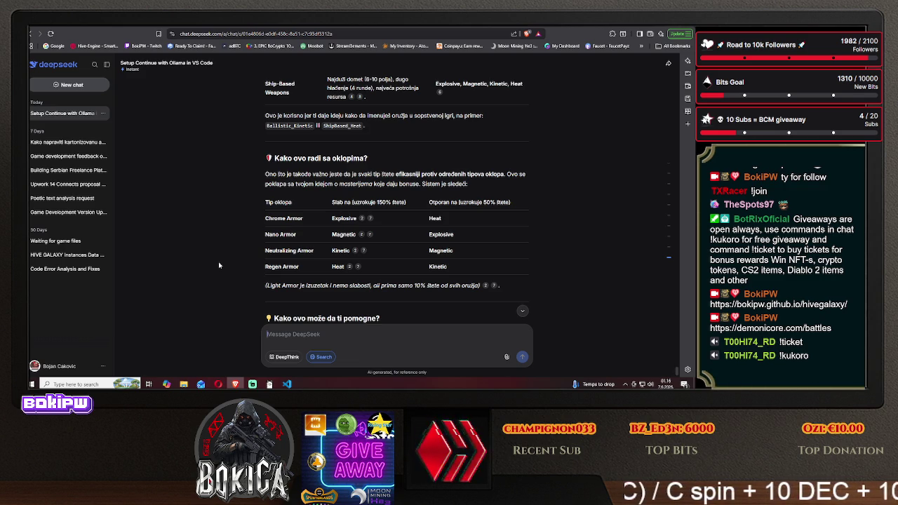
pyautogui.scroll(-1, 218, 262)
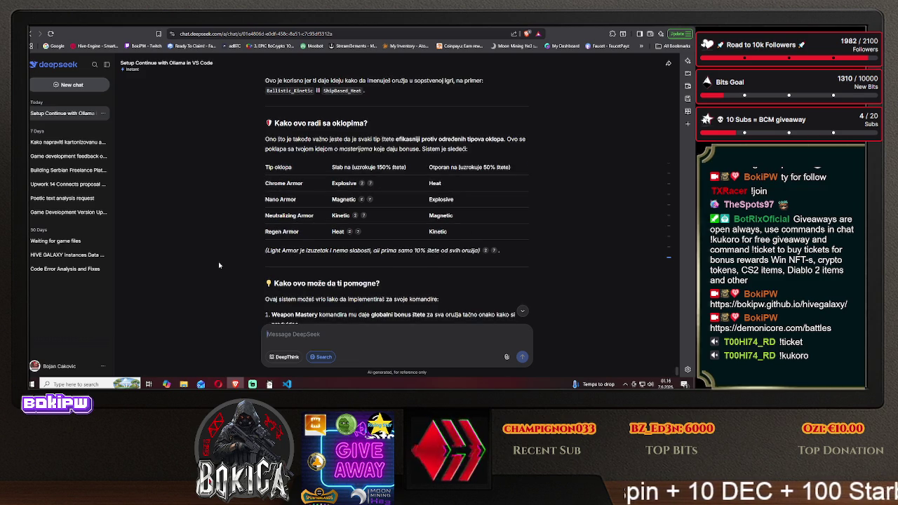
pyautogui.scroll(-1, 218, 262)
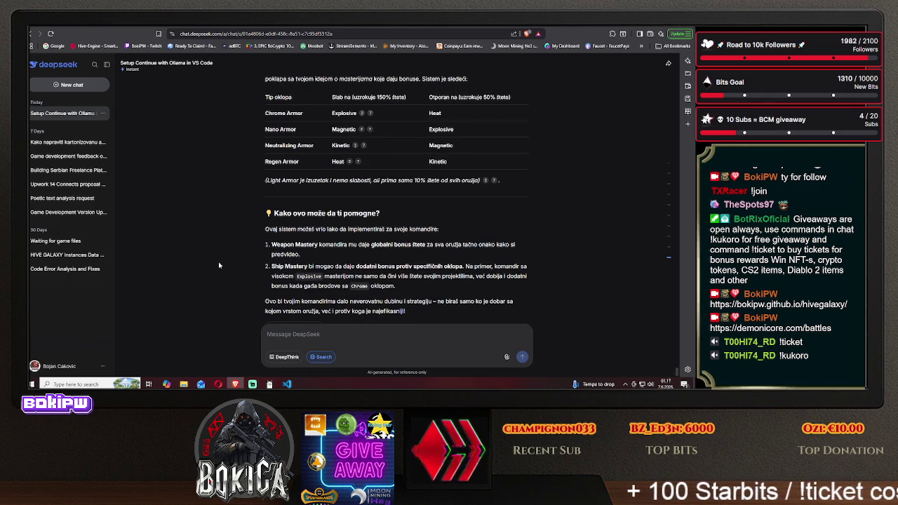
pyautogui.scroll(1, 218, 261)
pyautogui.scroll(3, 218, 262)
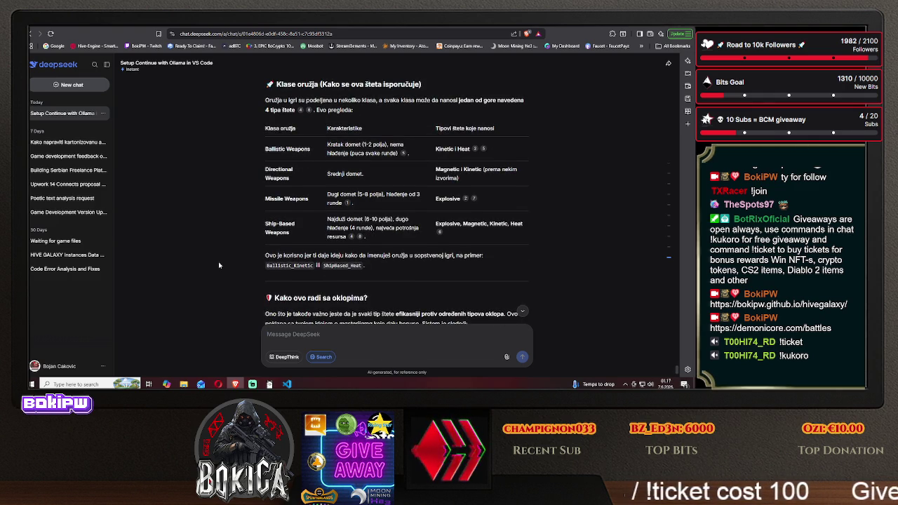
pyautogui.scroll(1, 218, 262)
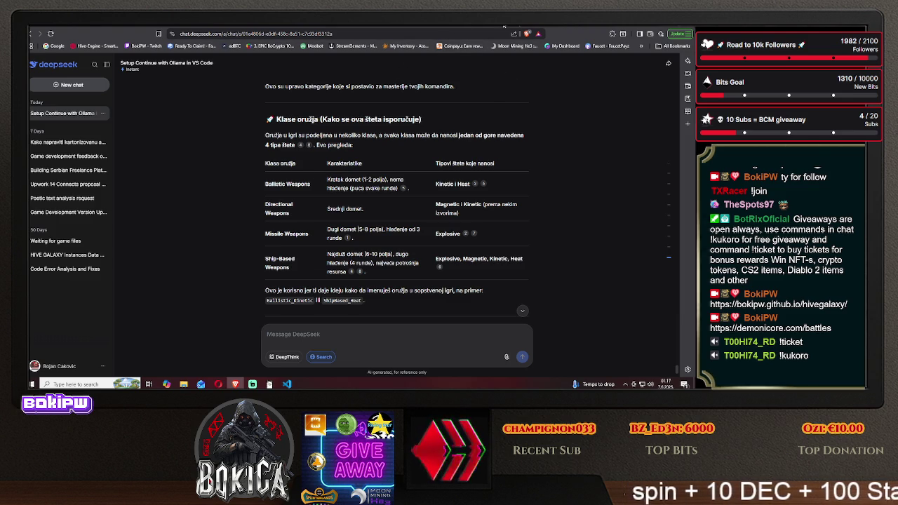
pyautogui.hotkey('ctrl', 'Tab')
pyautogui.scroll(10, 181, 242)
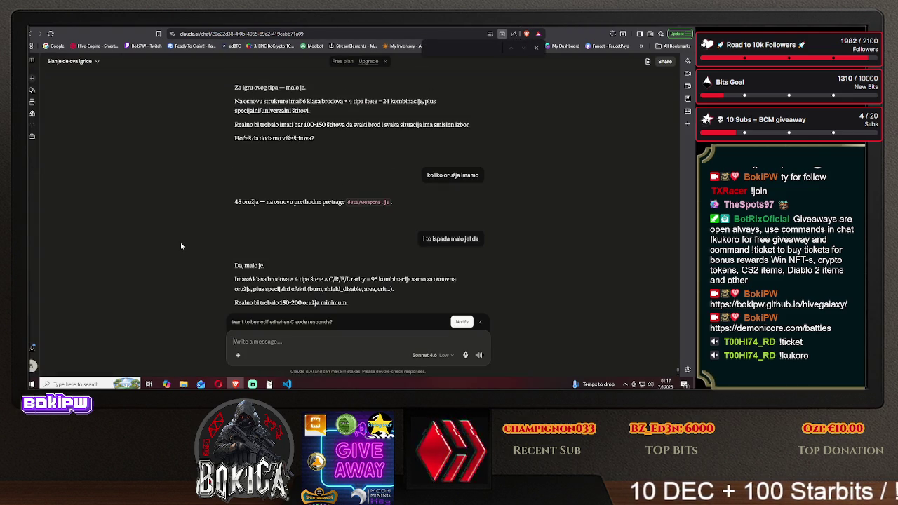
pyautogui.scroll(-10, 176, 240)
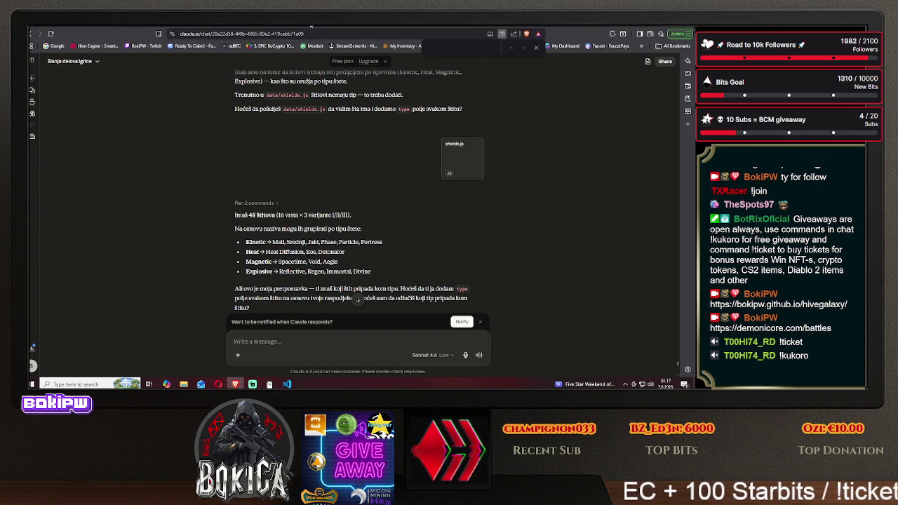
pyautogui.hotkey('ctrl', 'Tab')
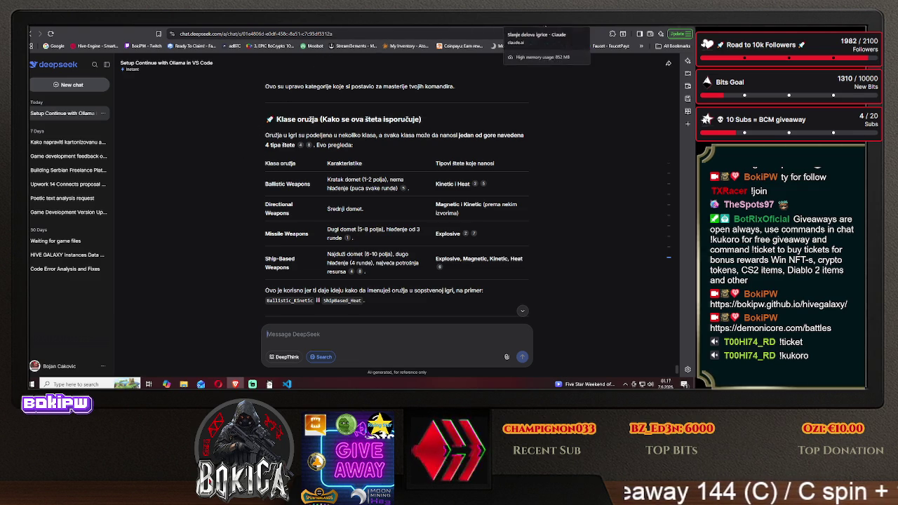
# Compare Claude's shield-types reply against DeepSeek's weapon-class answer.
pyautogui.click(502, 33)
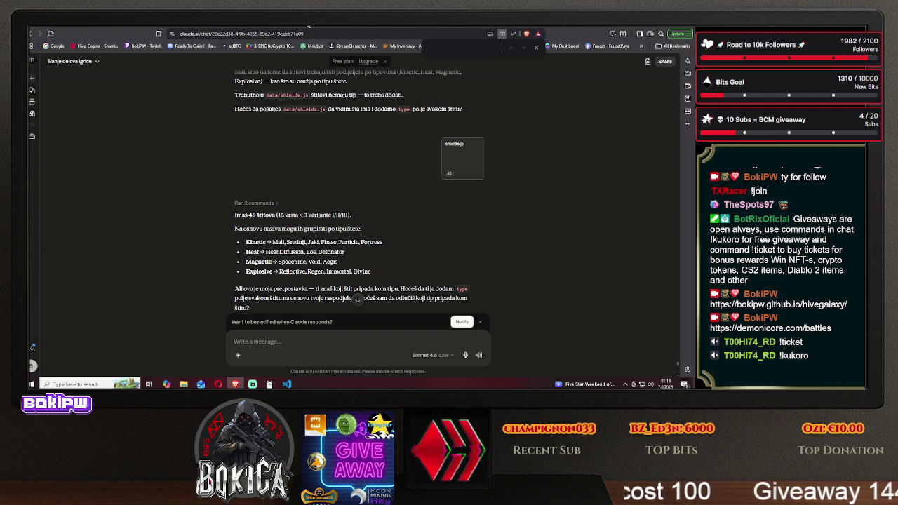
pyautogui.hotkey('ctrl', 'Tab')
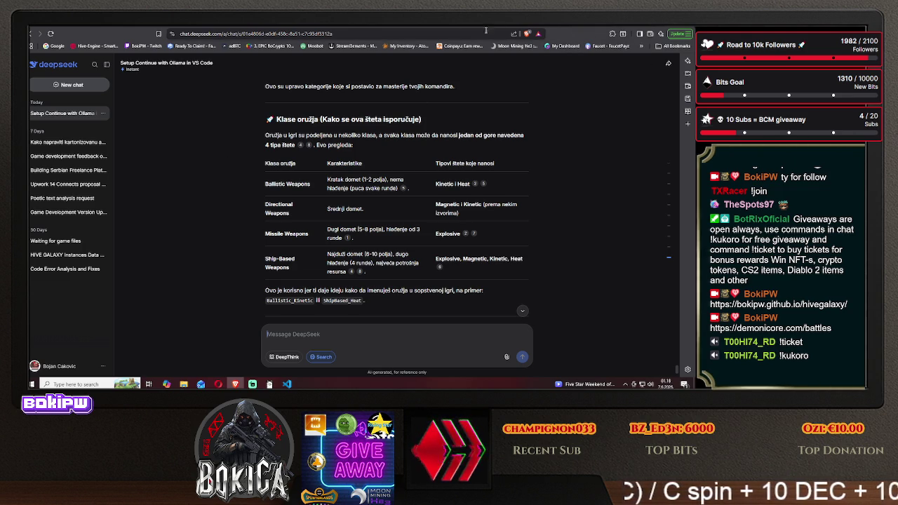
pyautogui.click(547, 30)
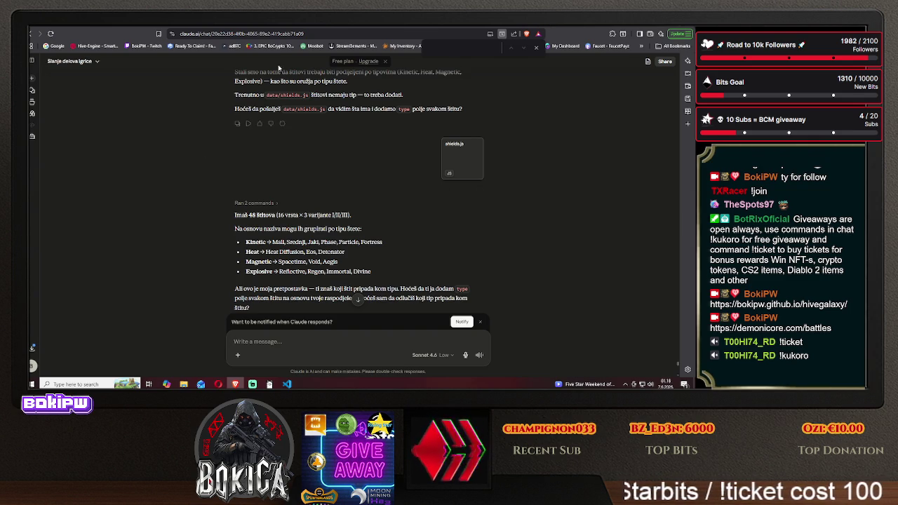
pyautogui.click(339, 27)
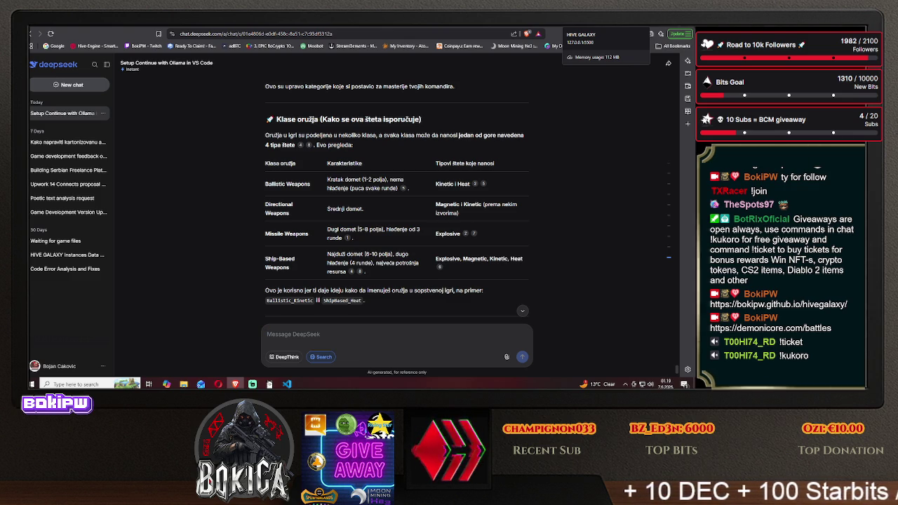
# Read through DeepSeek's armor-weakness tables, then return to Claude's four-damage-type shield reply.
pyautogui.scroll(-1, 208, 197)
pyautogui.scroll(-2, 208, 197)
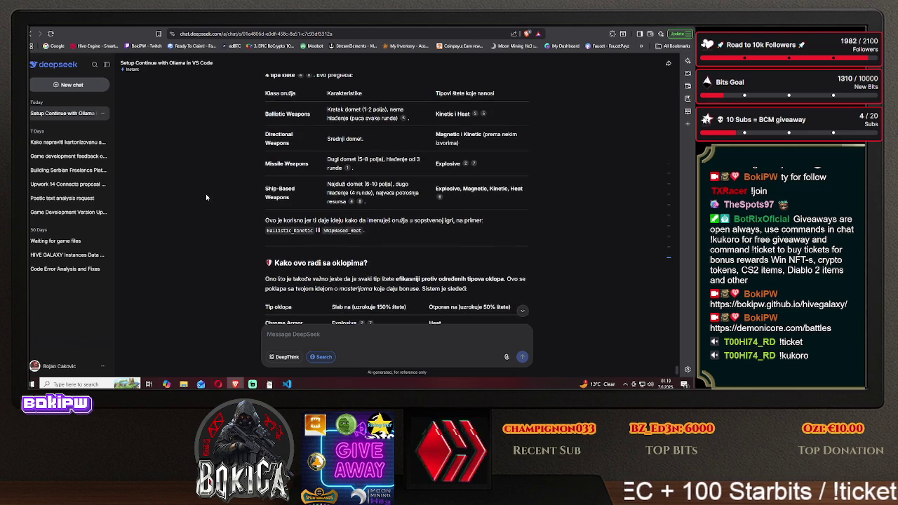
pyautogui.scroll(-2, 206, 197)
pyautogui.scroll(-1, 206, 198)
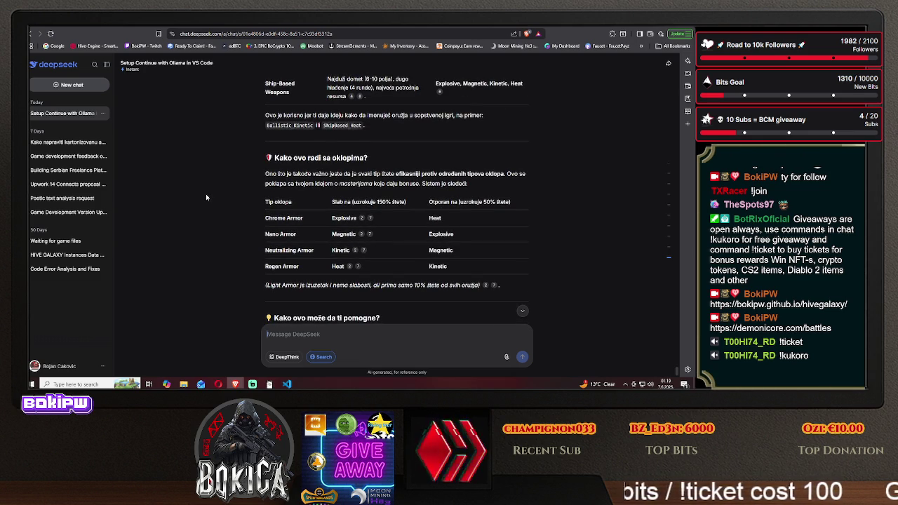
pyautogui.scroll(-3, 206, 194)
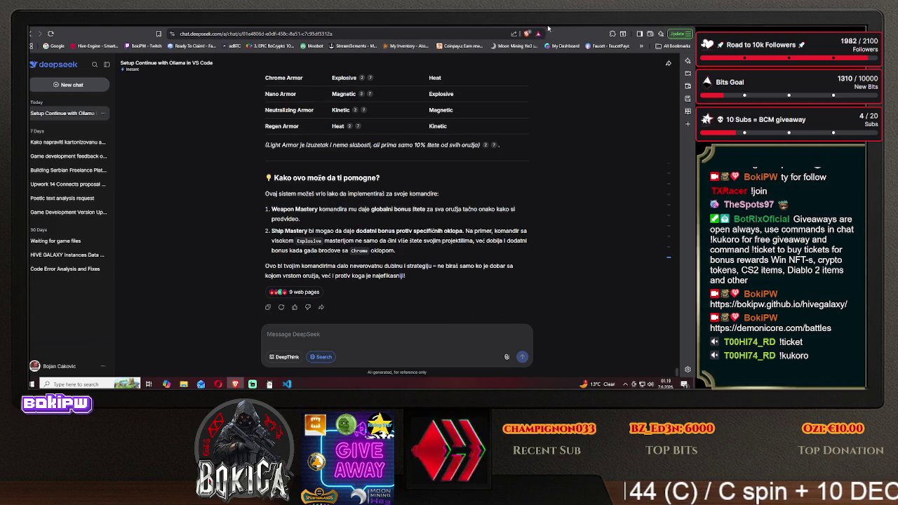
pyautogui.hotkey('ctrl', 'Tab')
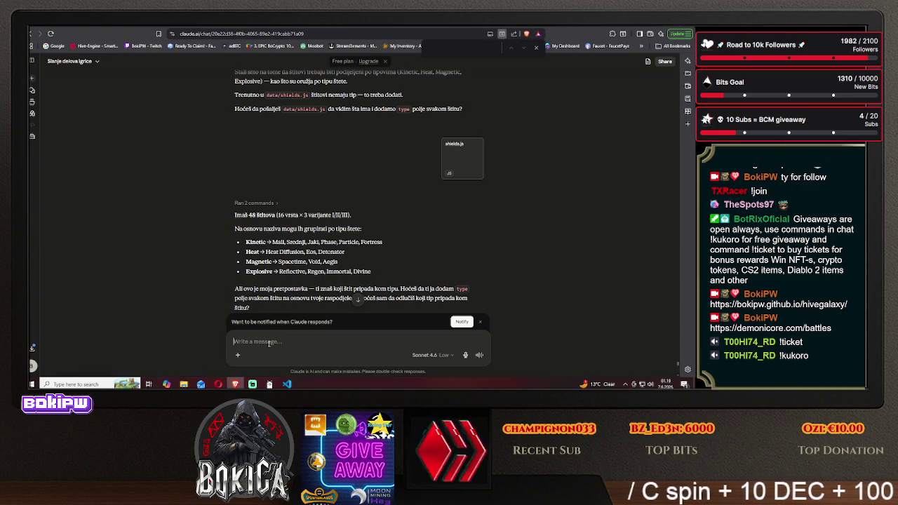
# Ask Claude again for weapon, armor and shield types: 'daj mi opet vrste oružja vrste armora i štitova'.
pyautogui.scroll(-10, 267, 337)
pyautogui.scroll(-10, 266, 342)
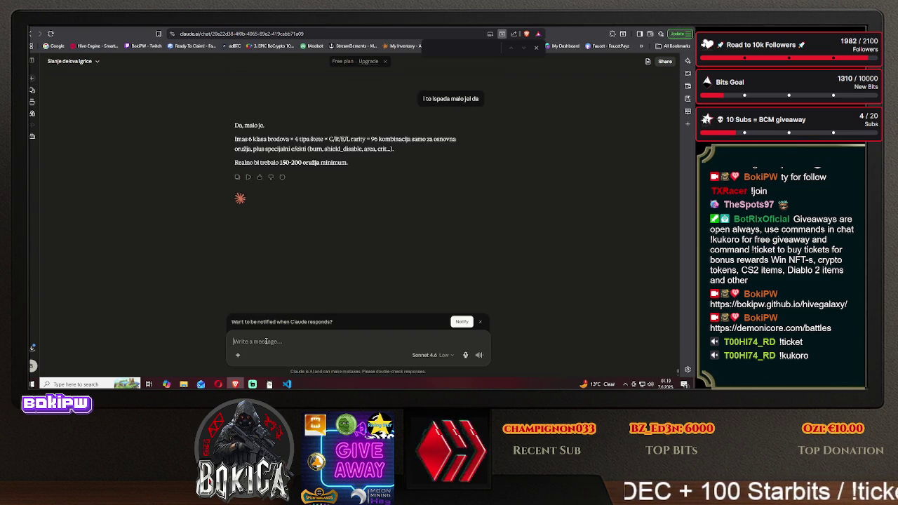
pyautogui.write('daj mi opet vrste or')
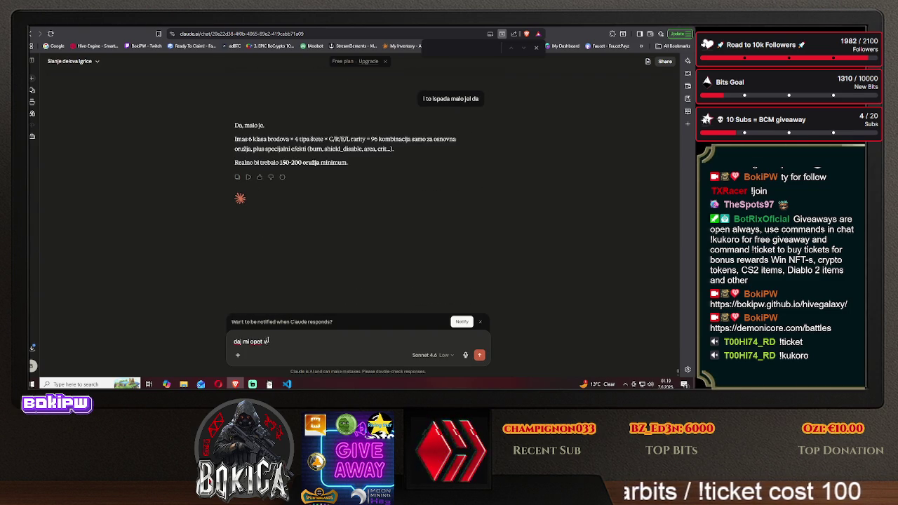
pyautogui.write('už')
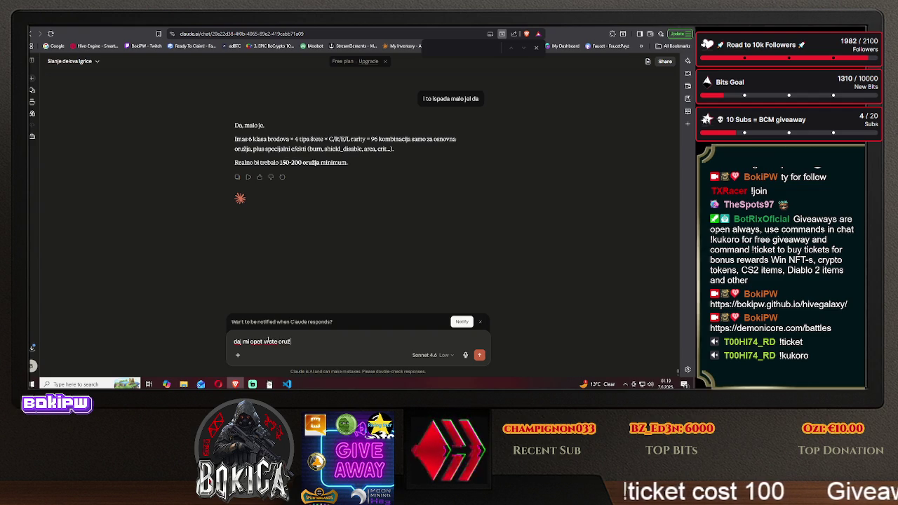
pyautogui.write('ja vr')
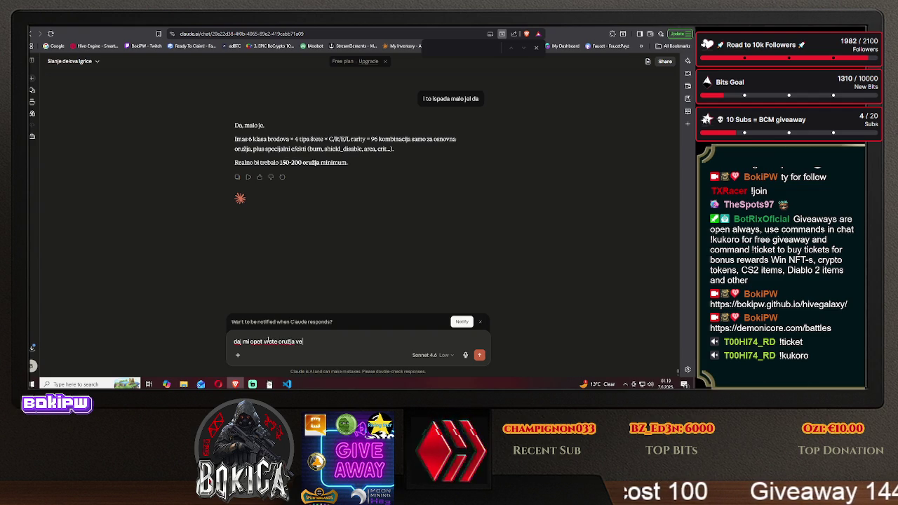
pyautogui.write('ste arm')
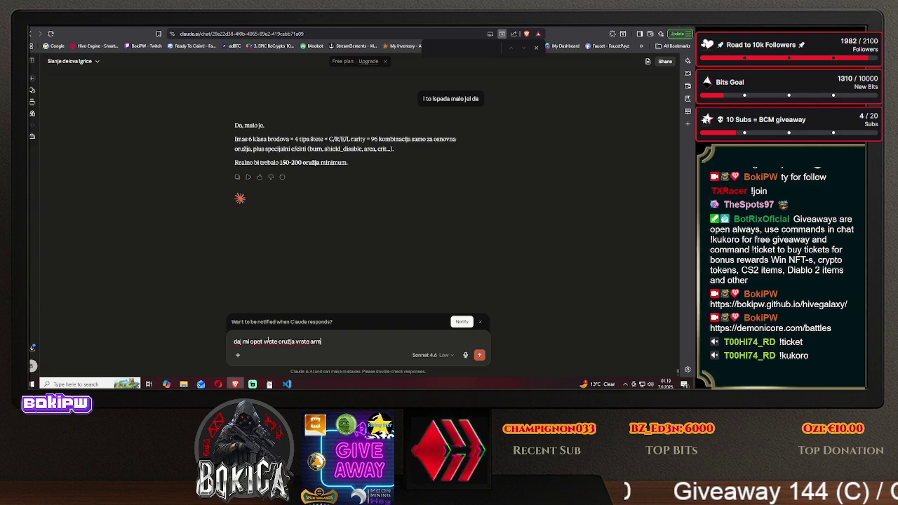
pyautogui.write('ora i štitova')
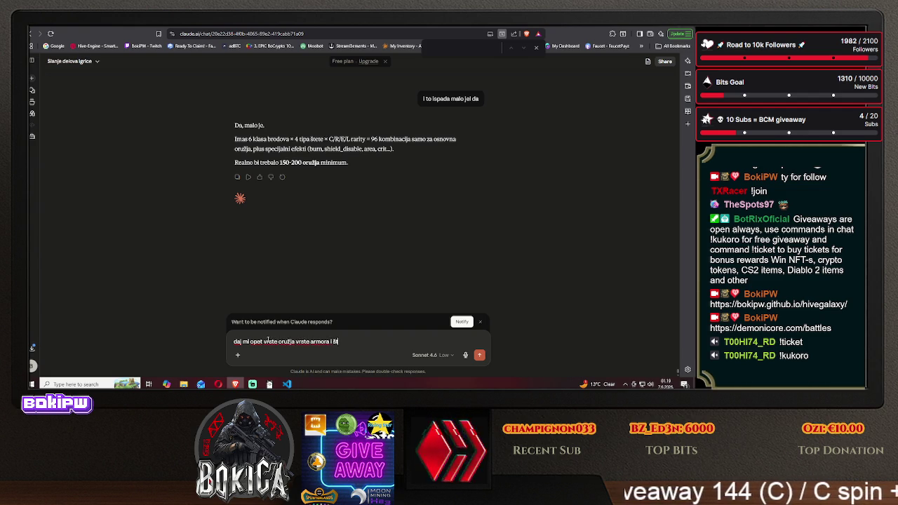
pyautogui.press('Return')
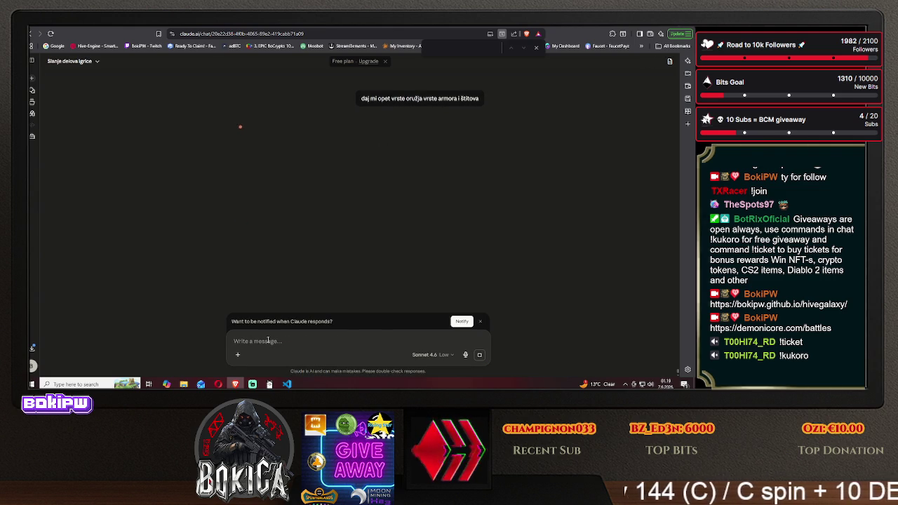
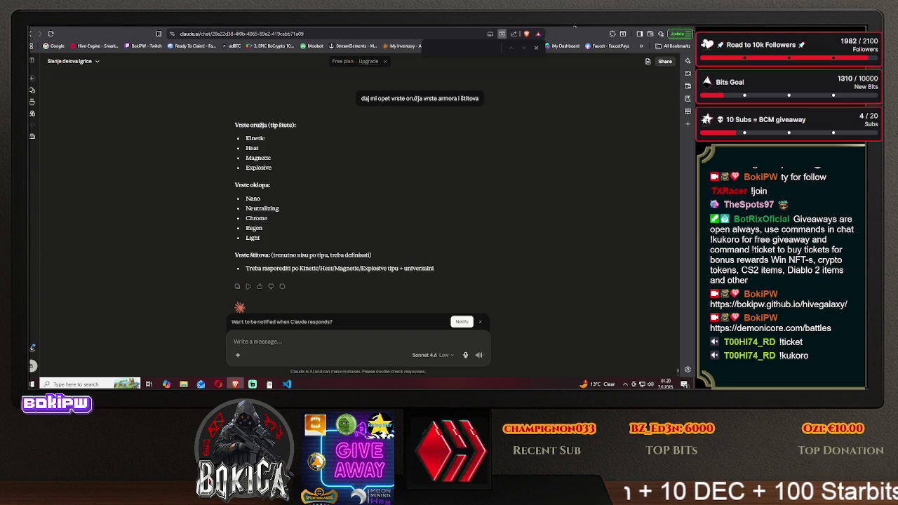
# Review DeepSeek's weapon-class and armor weakness tables, then return to the Hive Galaxy blueprints page.
pyautogui.click(574, 28)
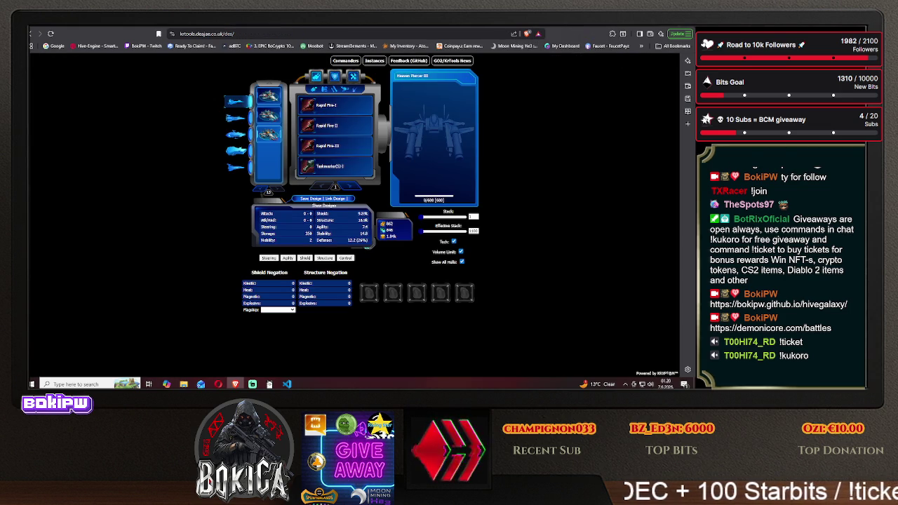
pyautogui.click(570, 28)
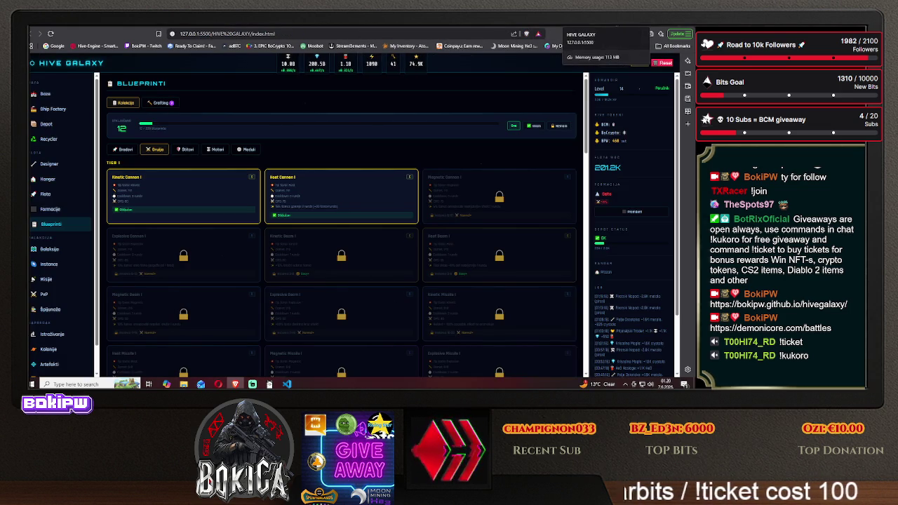
pyautogui.click(312, 28)
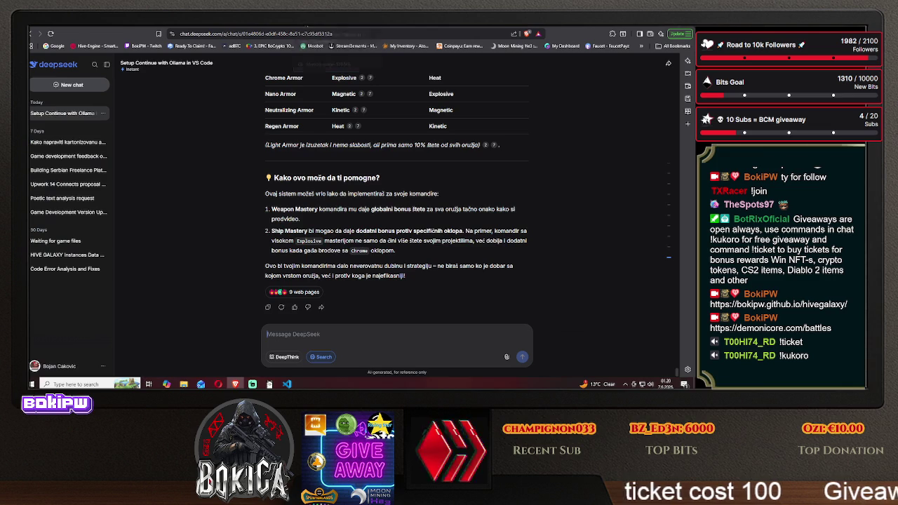
pyautogui.scroll(3, 203, 195)
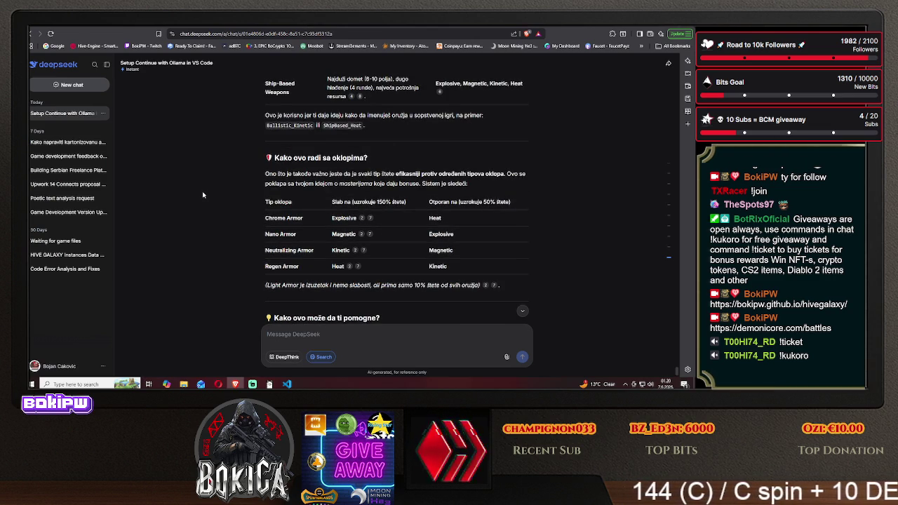
pyautogui.scroll(2, 203, 195)
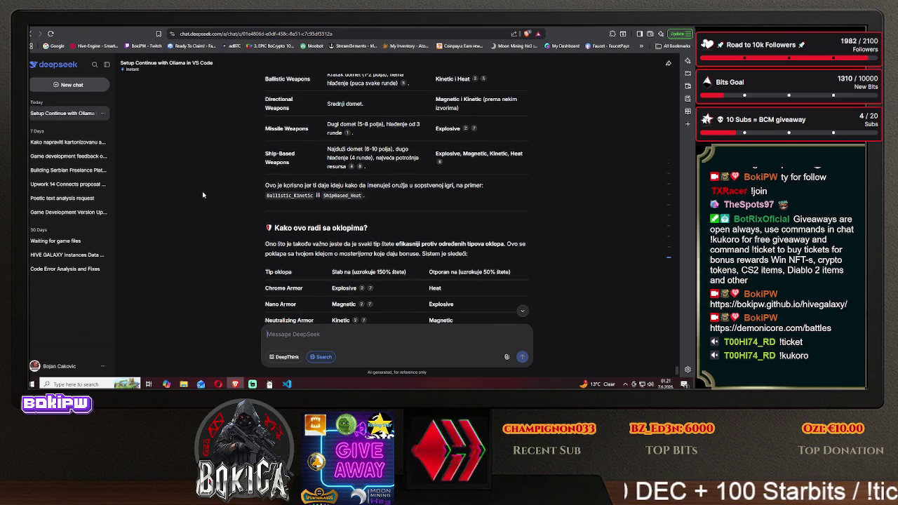
pyautogui.scroll(2, 203, 194)
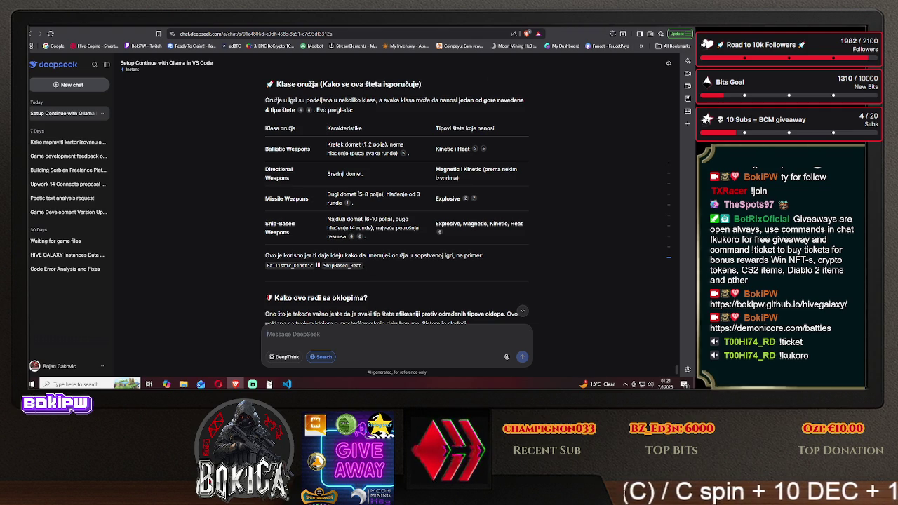
pyautogui.hotkey('ctrl', 'Tab')
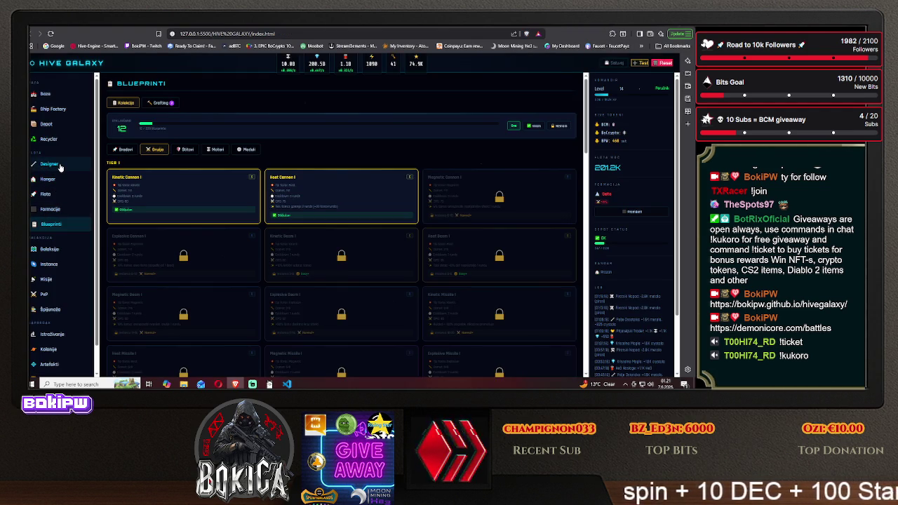
# Design a Swift I ship with Kinetic Cannon I in slot 1 and Heat Cannon I in slot 2.
pyautogui.click(61, 166)
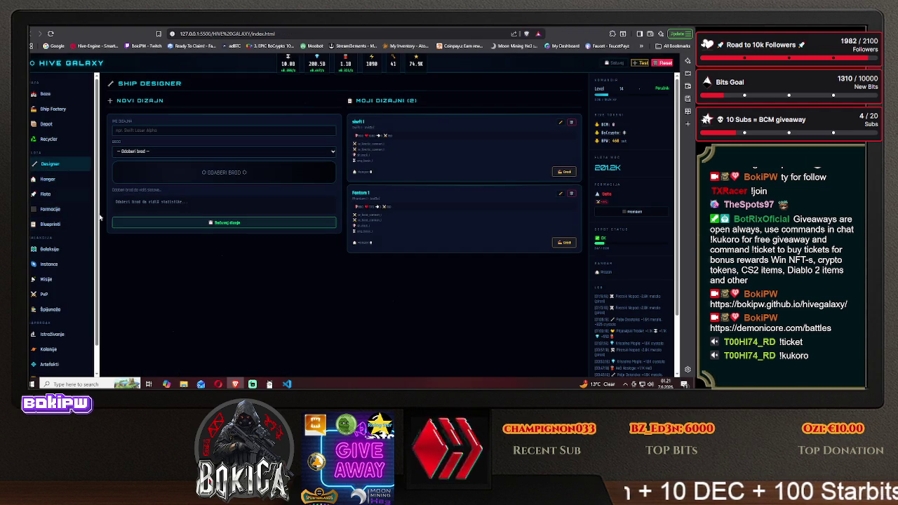
pyautogui.click(159, 153)
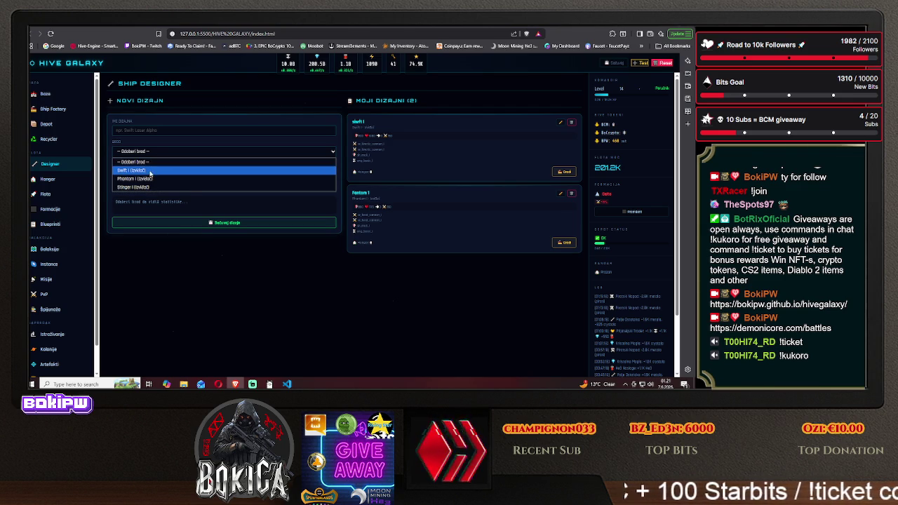
pyautogui.click(150, 171)
pyautogui.click(140, 259)
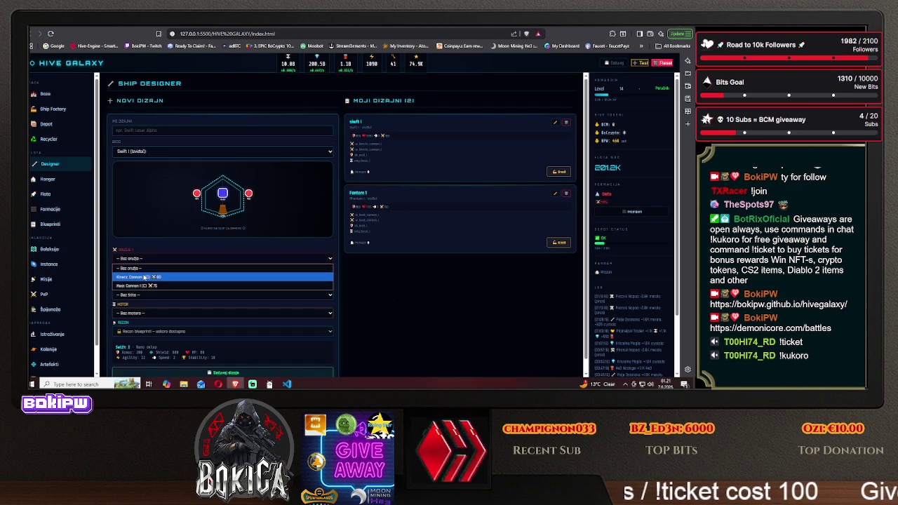
pyautogui.click(143, 277)
pyautogui.click(141, 278)
pyautogui.click(144, 300)
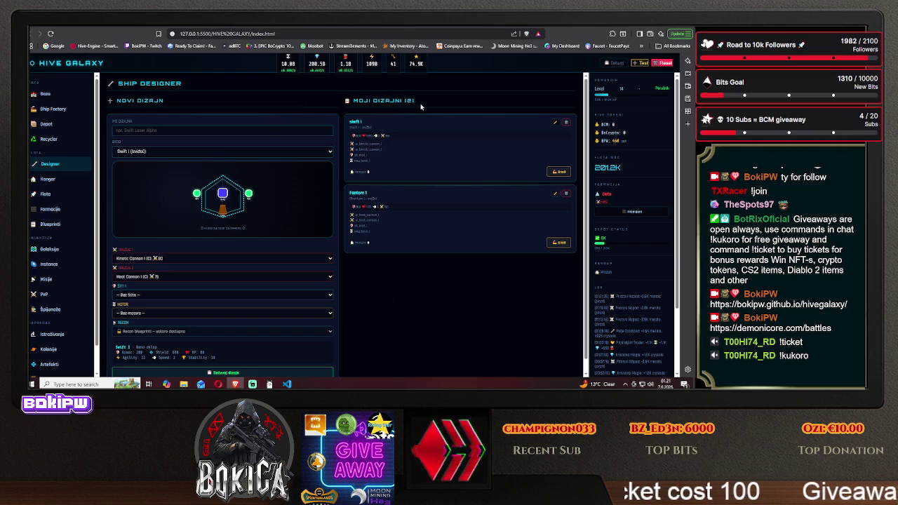
pyautogui.click(574, 27)
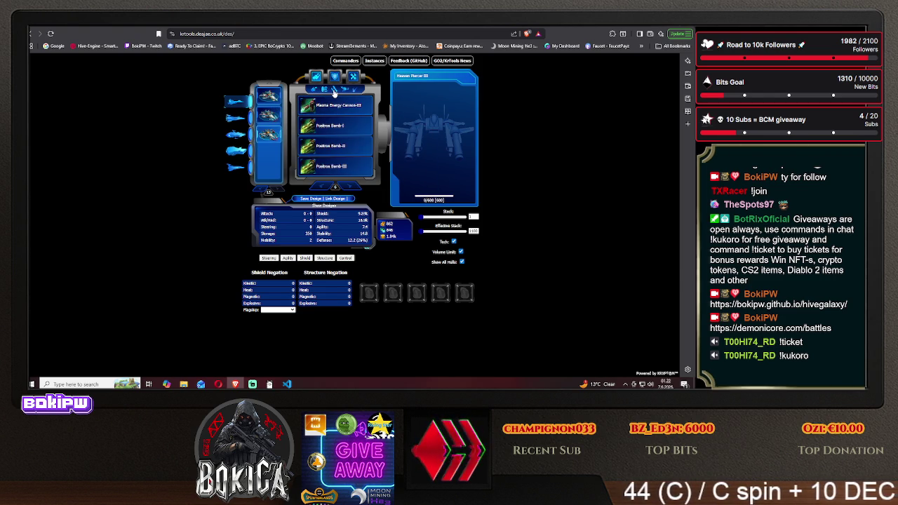
# Compare the 'Nomad' Streamliner and Lander Module categories in KrTools, checking item stats.
pyautogui.click(334, 89)
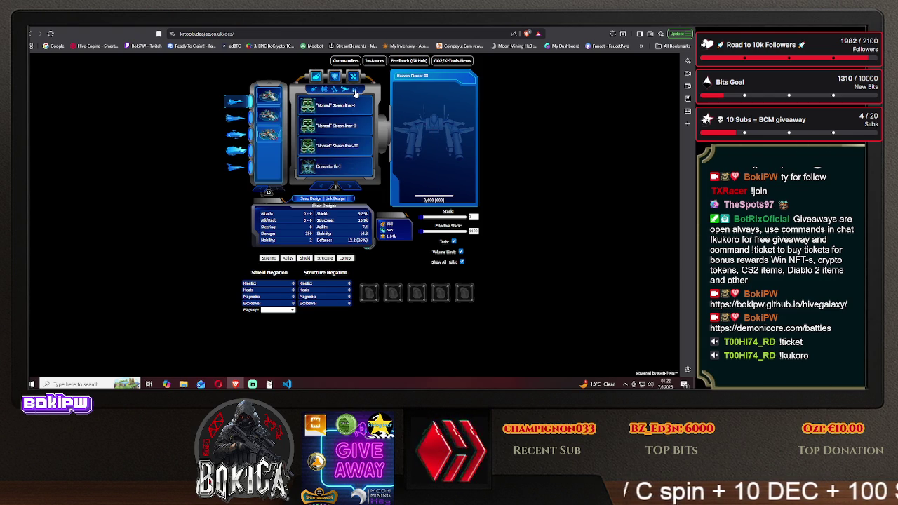
pyautogui.click(354, 90)
pyautogui.click(345, 92)
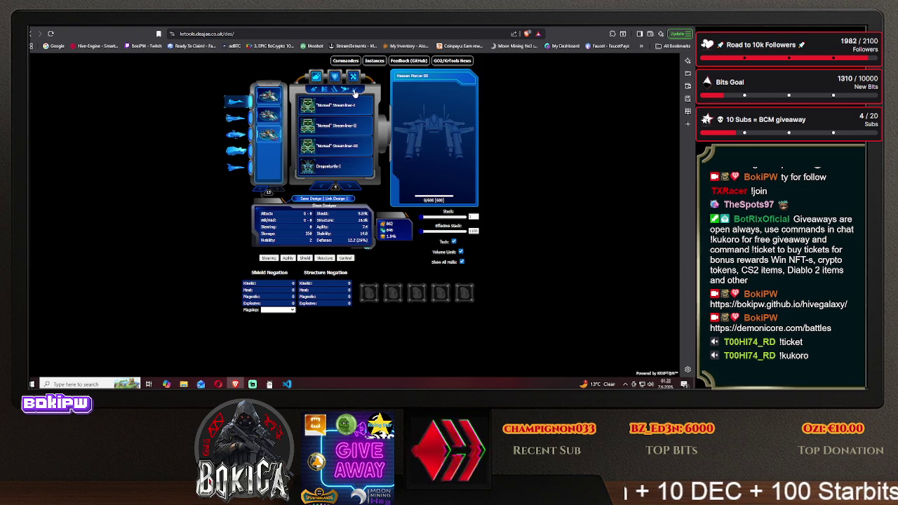
pyautogui.click(355, 92)
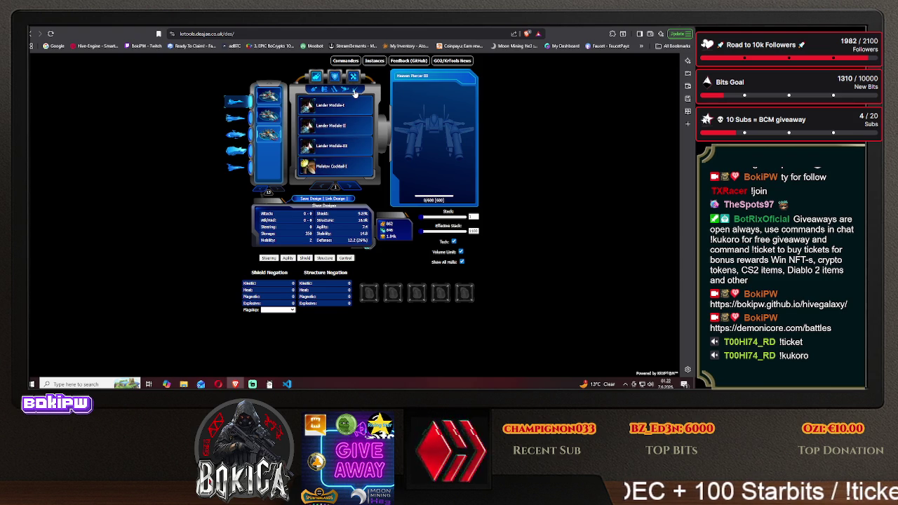
pyautogui.moveTo(345, 127)
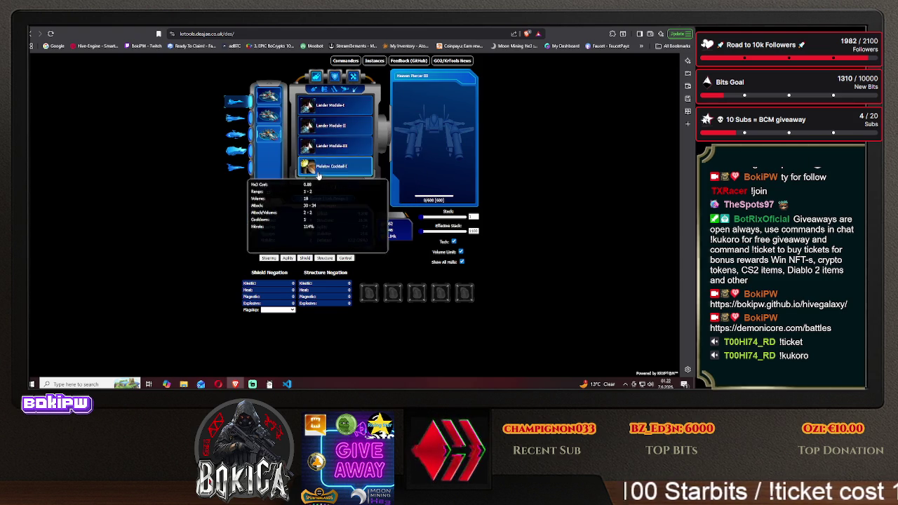
pyautogui.moveTo(331, 172)
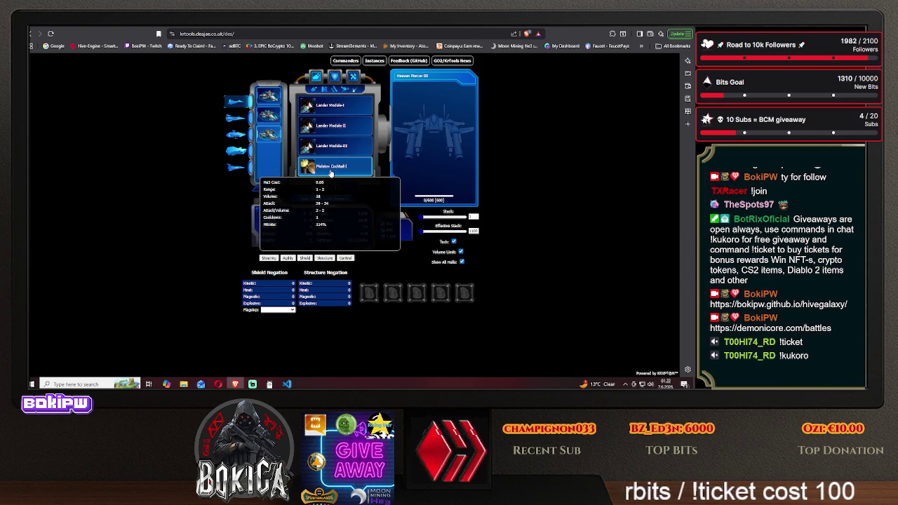
pyautogui.moveTo(324, 113)
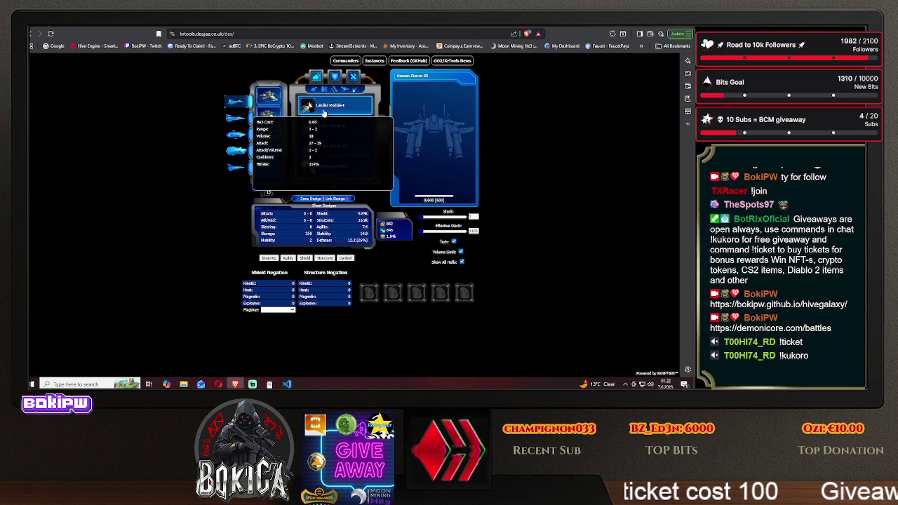
# Page through the modules to Exodus Warhead III, then return to the Lander Module list.
pyautogui.click(345, 185)
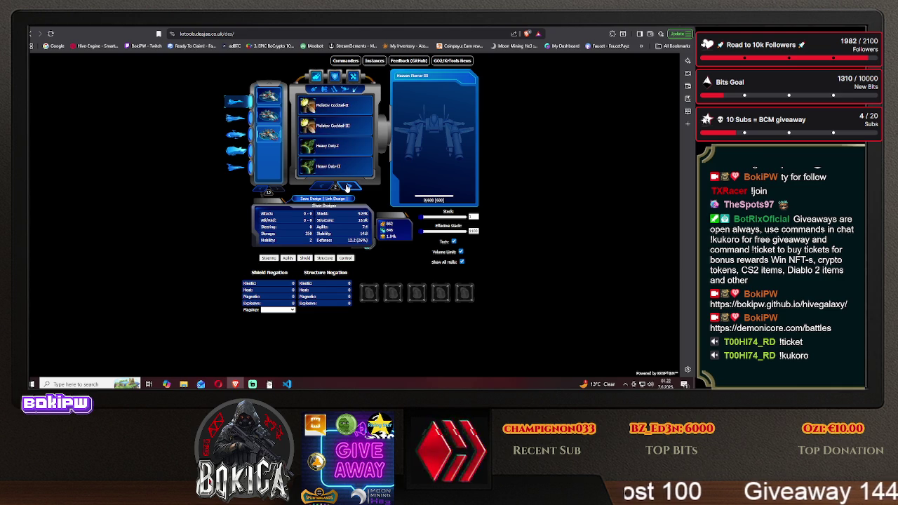
pyautogui.click(346, 186)
pyautogui.click(346, 186)
pyautogui.click(346, 186)
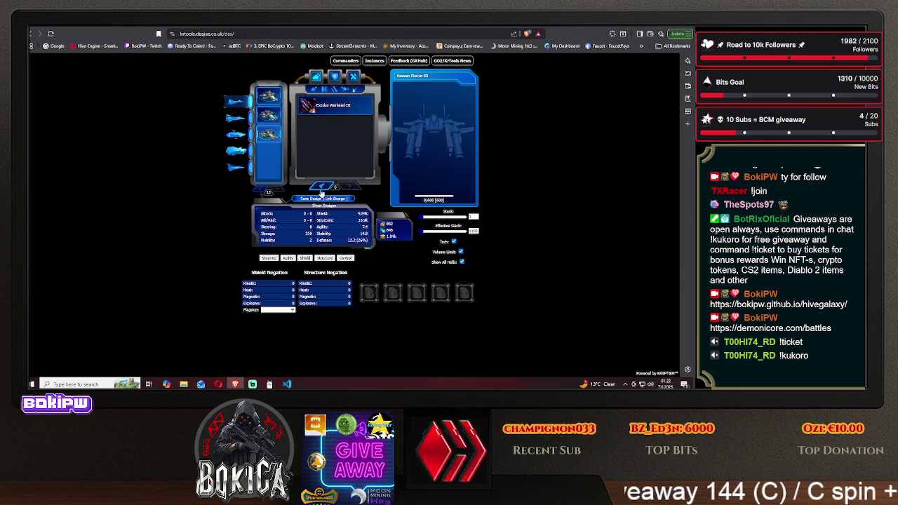
pyautogui.click(320, 186)
pyautogui.moveTo(328, 145)
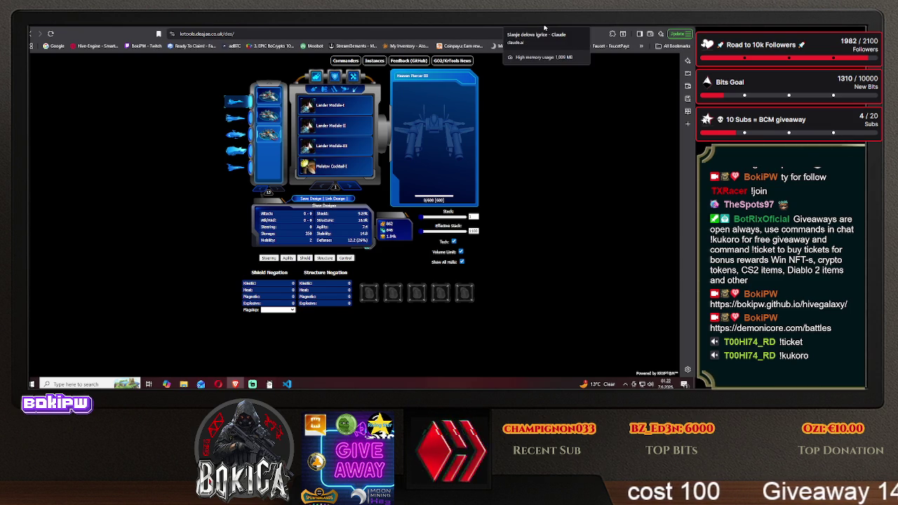
# Draft 'mora da' in the Claude message box, then move to the DeepSeek chat.
pyautogui.click(544, 27)
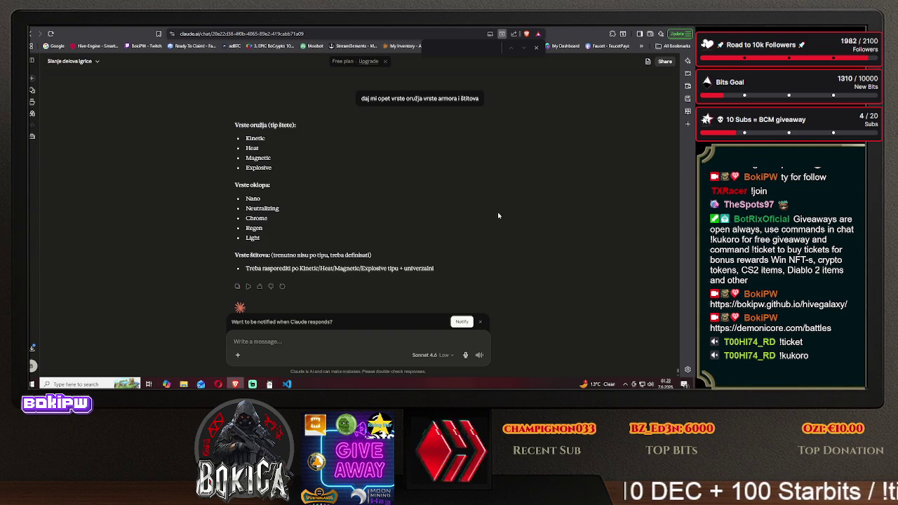
pyautogui.write('mora da')
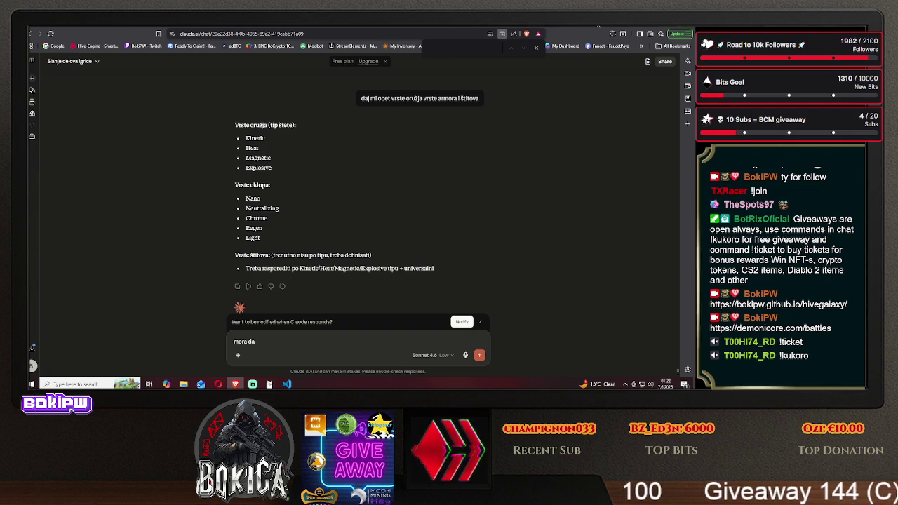
pyautogui.click(336, 28)
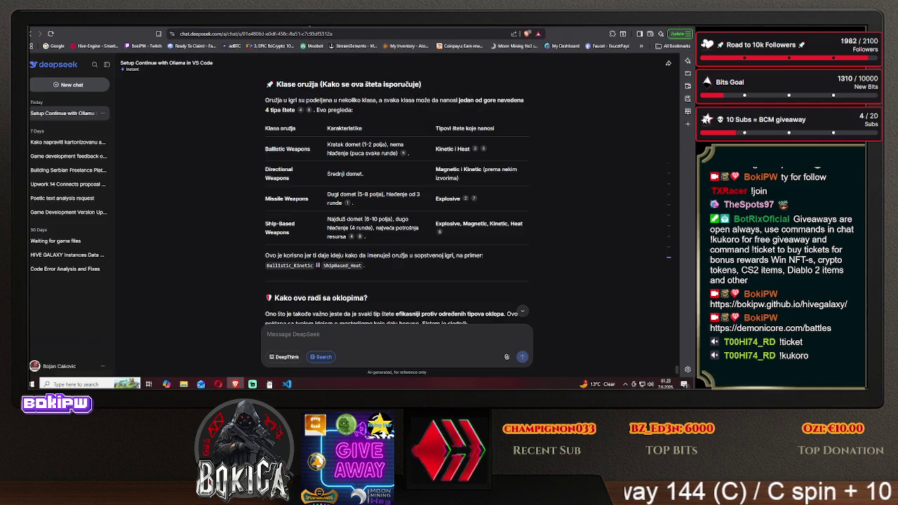
# In KrTools, compare the armour, accelerator/Astral Ward shield and Iron Veil III modules.
pyautogui.click(582, 28)
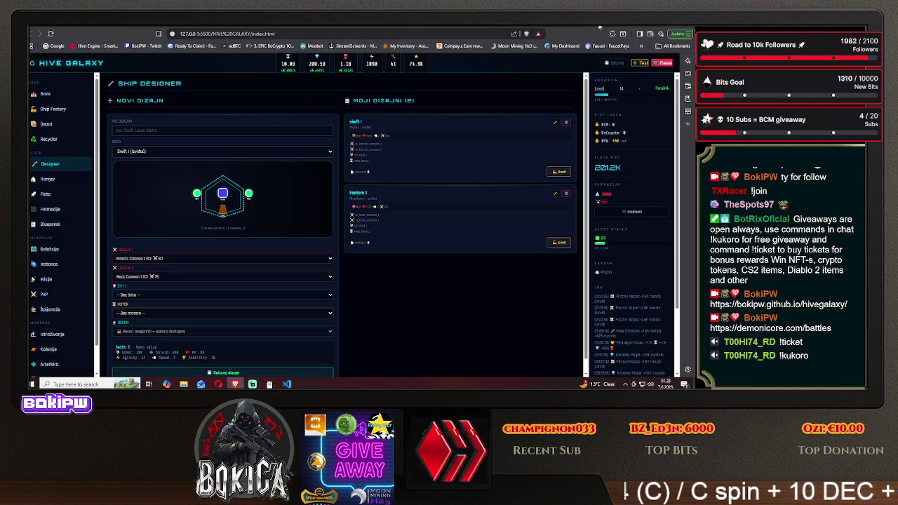
pyautogui.click(573, 28)
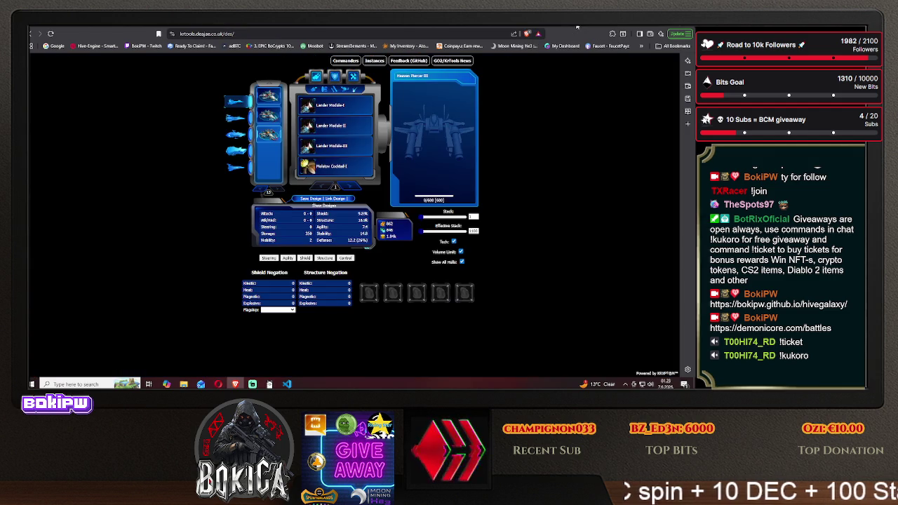
pyautogui.click(334, 76)
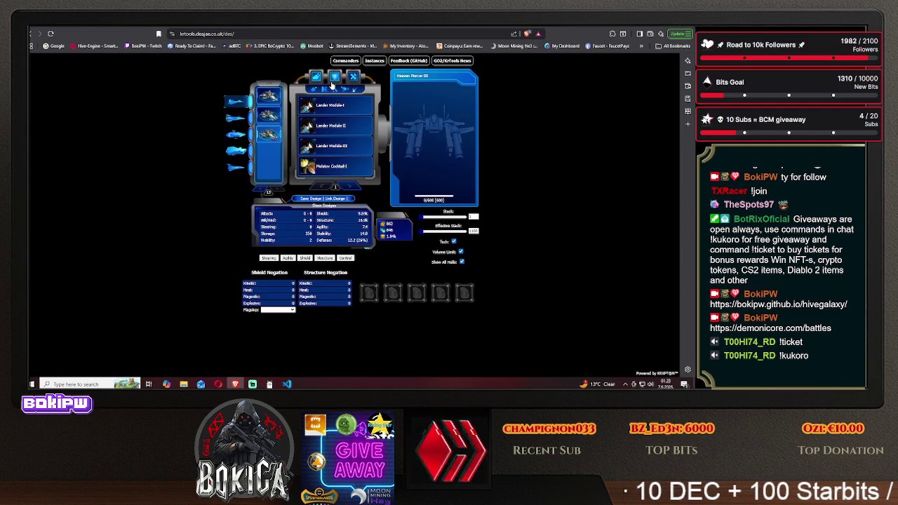
pyautogui.moveTo(309, 114)
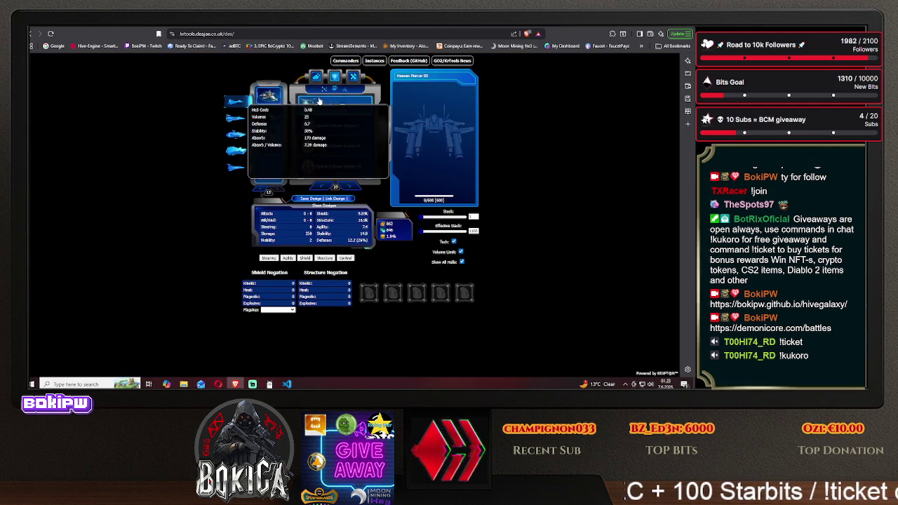
pyautogui.click(335, 90)
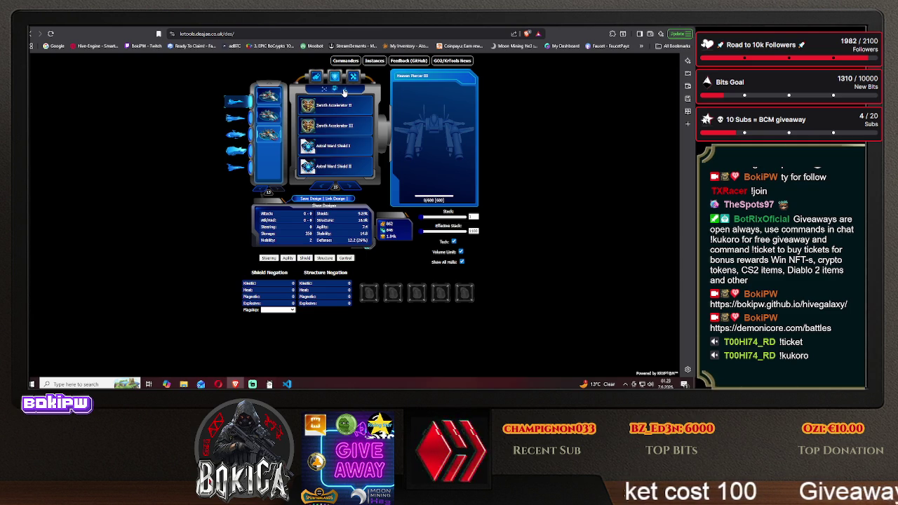
pyautogui.click(344, 90)
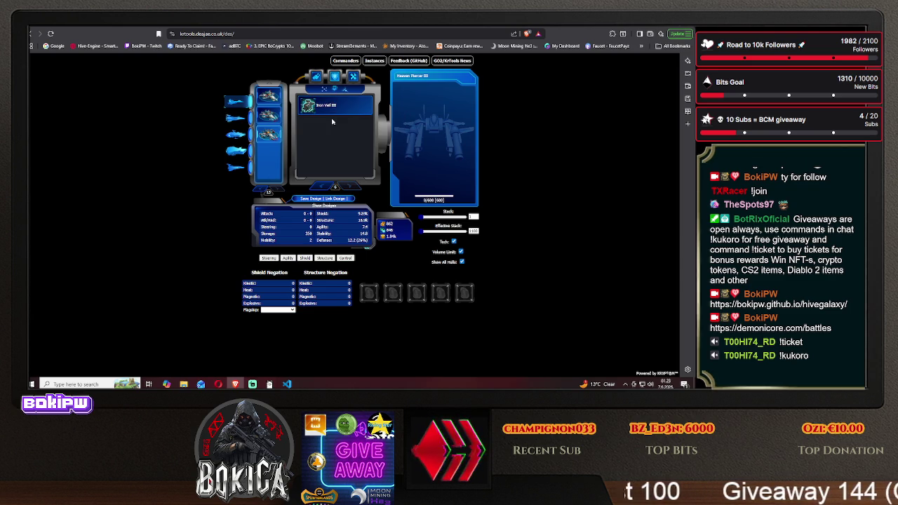
pyautogui.moveTo(304, 113)
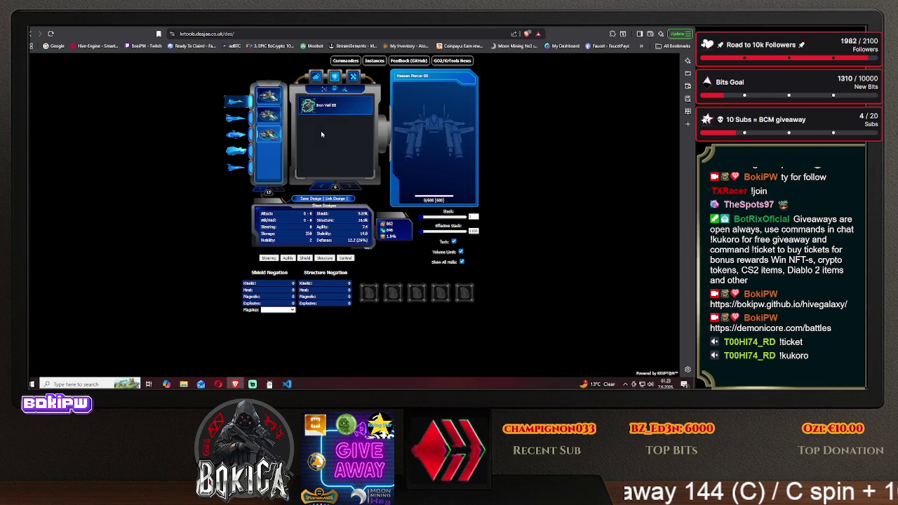
pyautogui.click(335, 89)
pyautogui.click(324, 89)
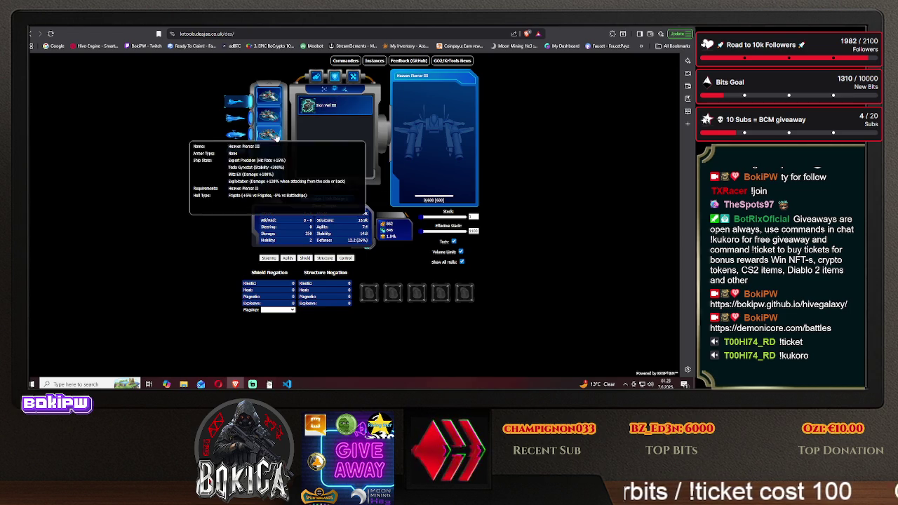
pyautogui.click(333, 90)
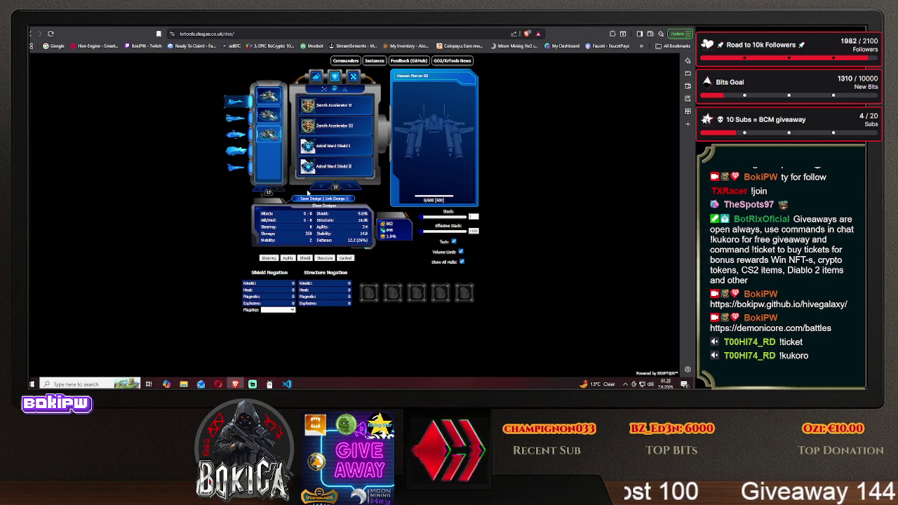
pyautogui.click(344, 89)
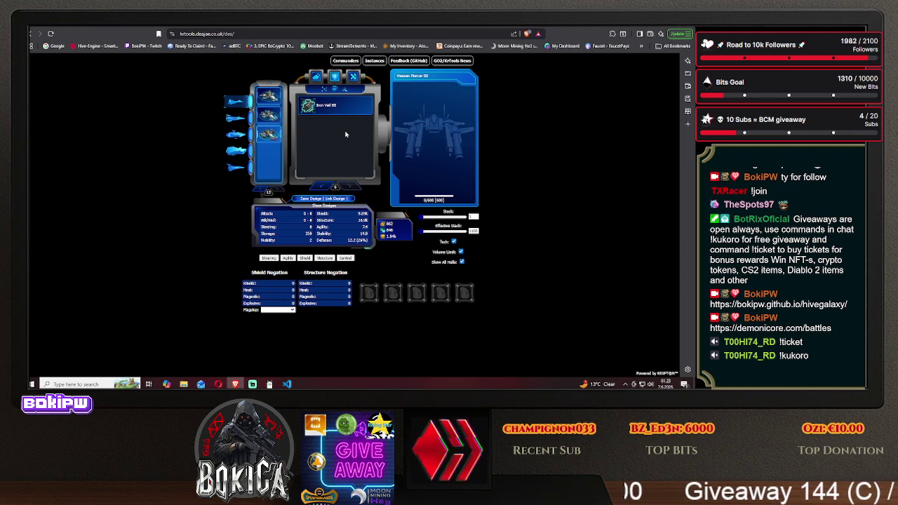
# Page back to the interception modules, then forward through Missile and Fighter Interception to Iron Veil III.
pyautogui.click(321, 187)
pyautogui.click(321, 187)
pyautogui.click(321, 187)
pyautogui.click(322, 187)
pyautogui.click(322, 187)
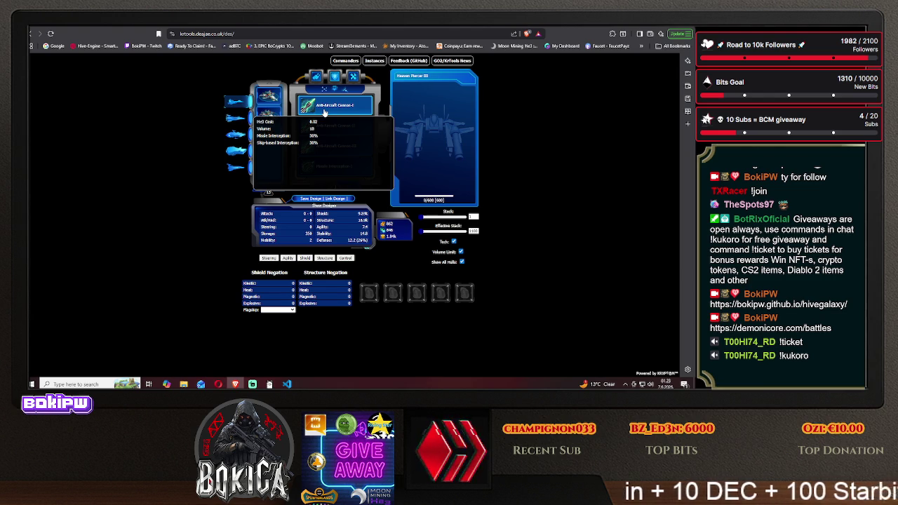
pyautogui.moveTo(323, 154)
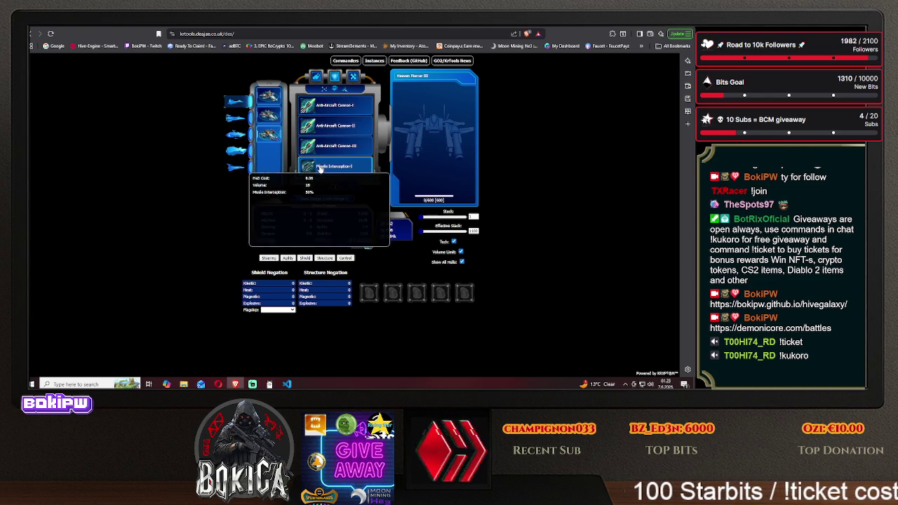
pyautogui.click(346, 186)
pyautogui.click(346, 187)
pyautogui.click(346, 187)
pyautogui.click(346, 186)
pyautogui.click(345, 187)
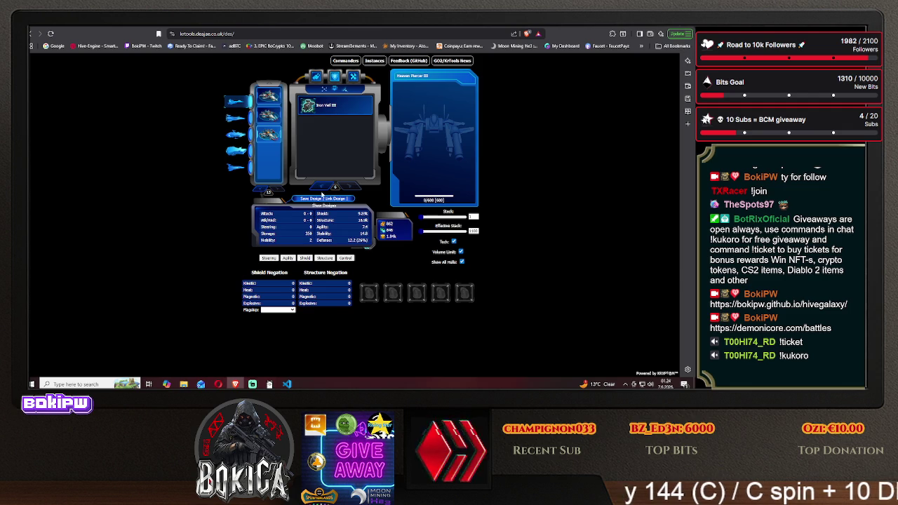
# Inspect the Extreme Counterattack, Fighter Interception, pulse cannon and Anti-Aircraft Cannon module stats.
pyautogui.click(320, 186)
pyautogui.click(320, 186)
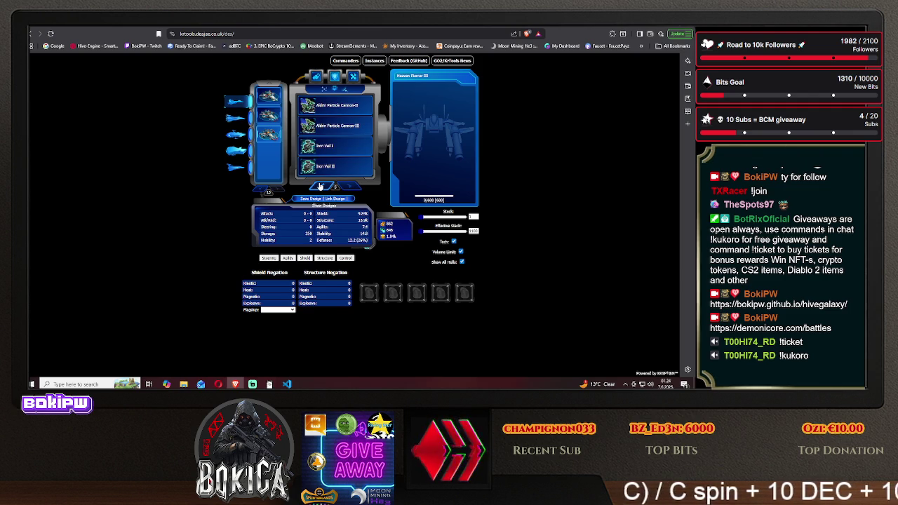
pyautogui.moveTo(313, 153)
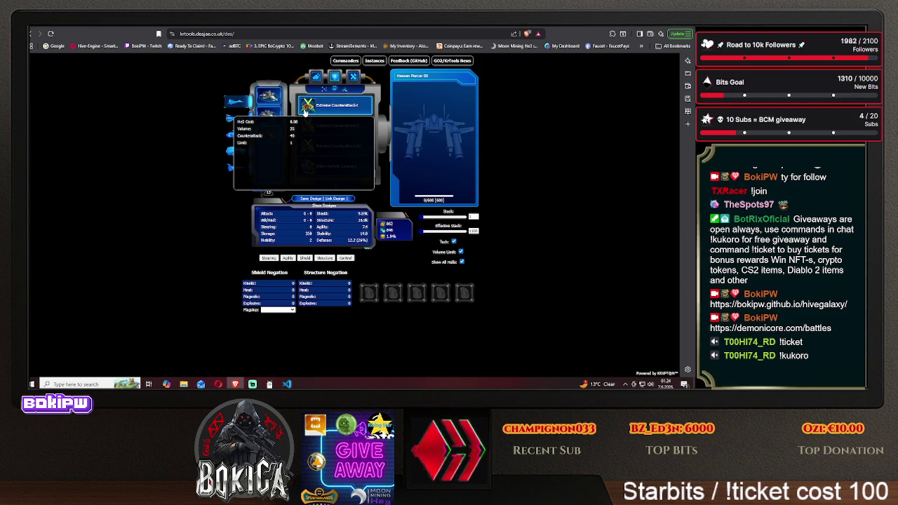
pyautogui.click(269, 133)
pyautogui.click(317, 188)
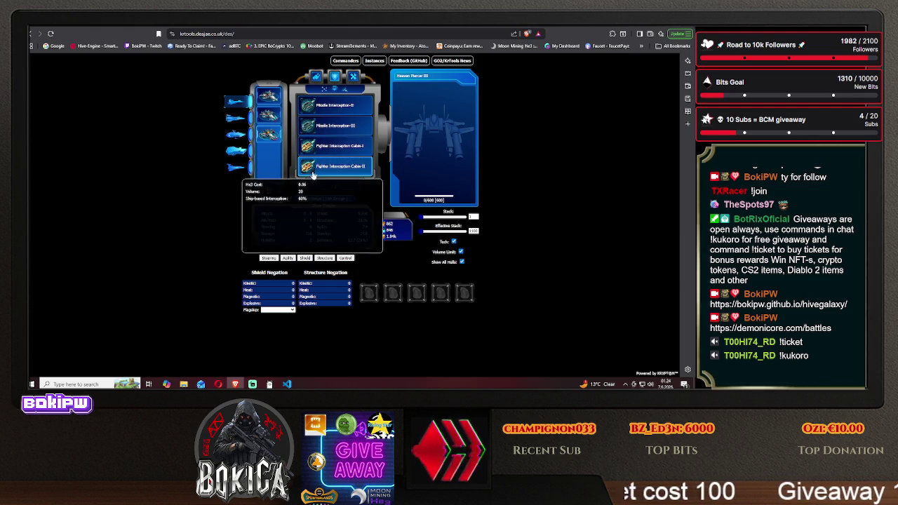
pyautogui.moveTo(311, 107)
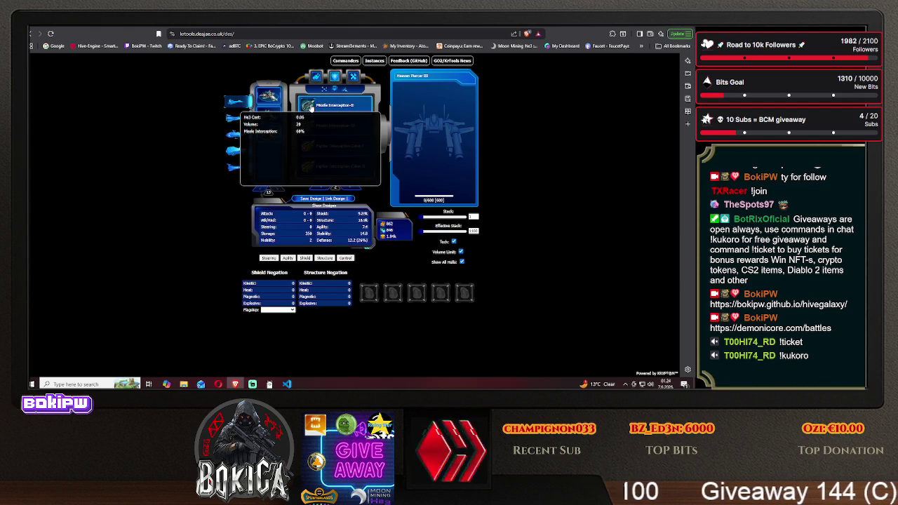
pyautogui.click(322, 188)
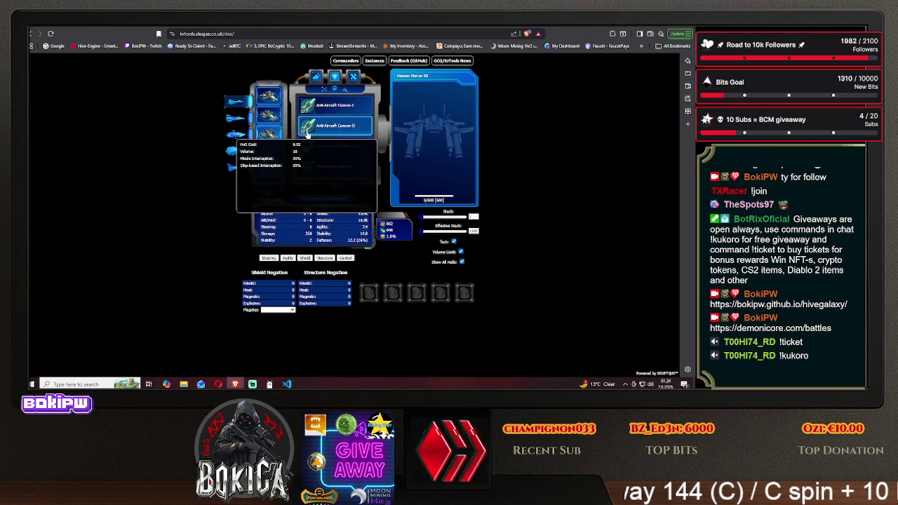
pyautogui.moveTo(309, 107)
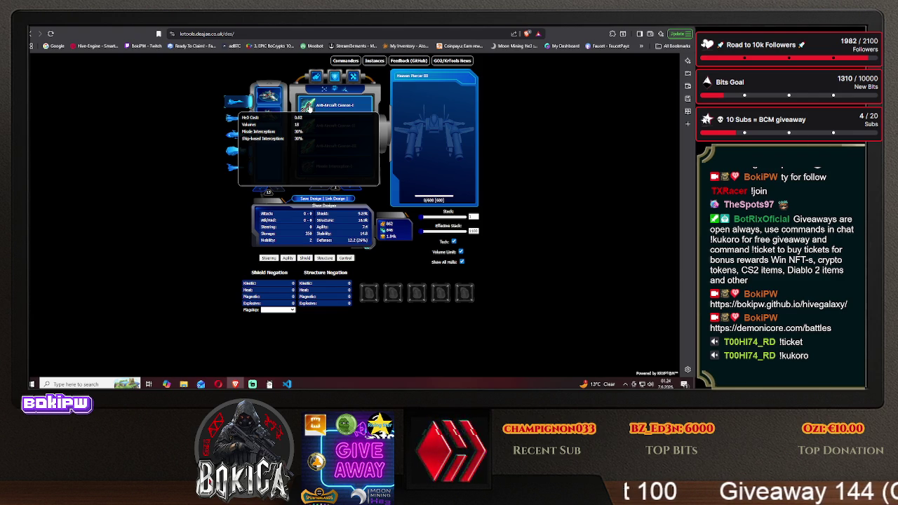
# Review the Tyson, Anti-Explosion and Astral Ward Shield III modules, ending on the armour list.
pyautogui.click(333, 90)
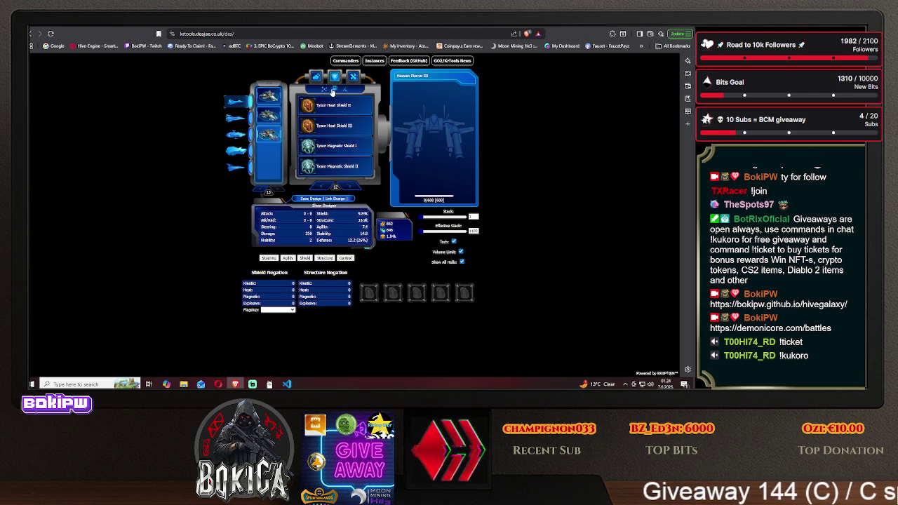
pyautogui.moveTo(328, 169)
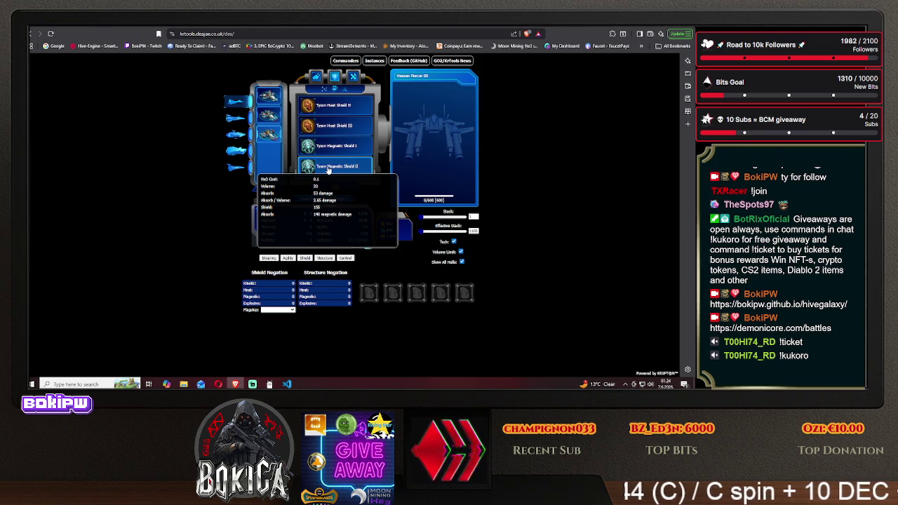
pyautogui.click(343, 188)
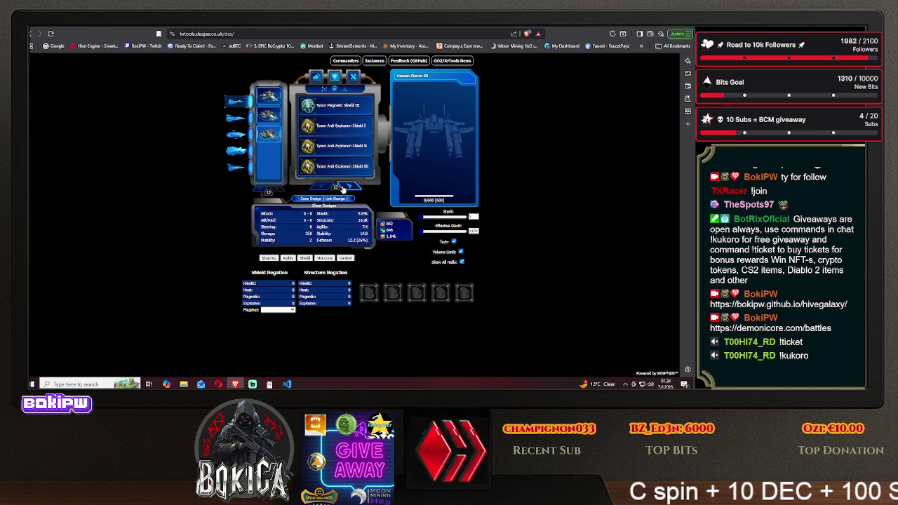
pyautogui.moveTo(338, 169)
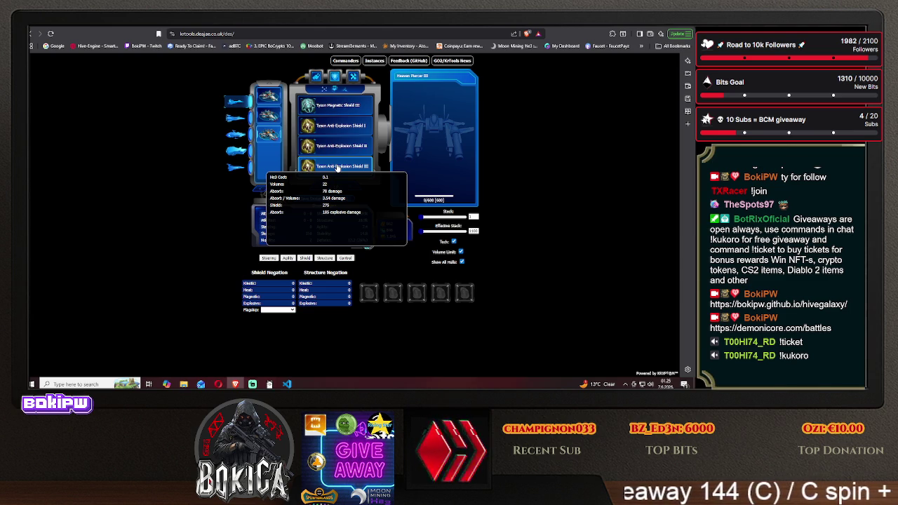
pyautogui.click(350, 186)
pyautogui.click(350, 186)
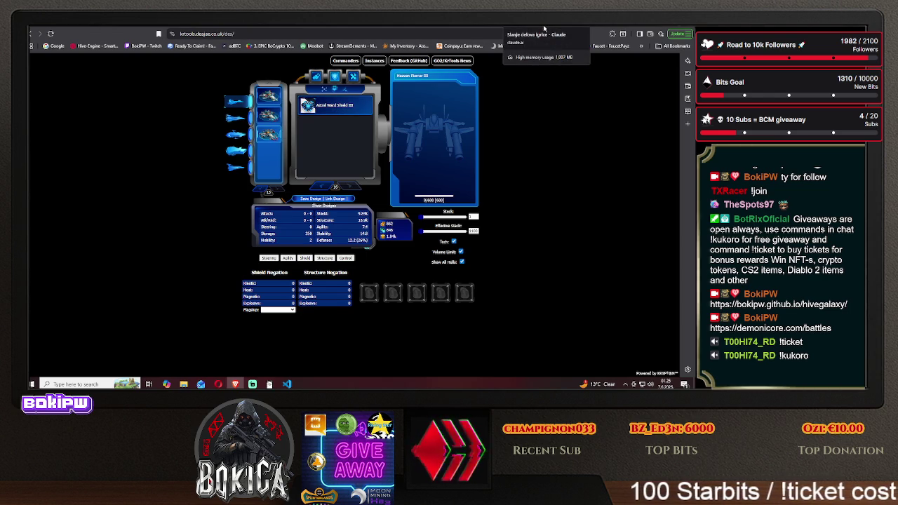
pyautogui.click(325, 90)
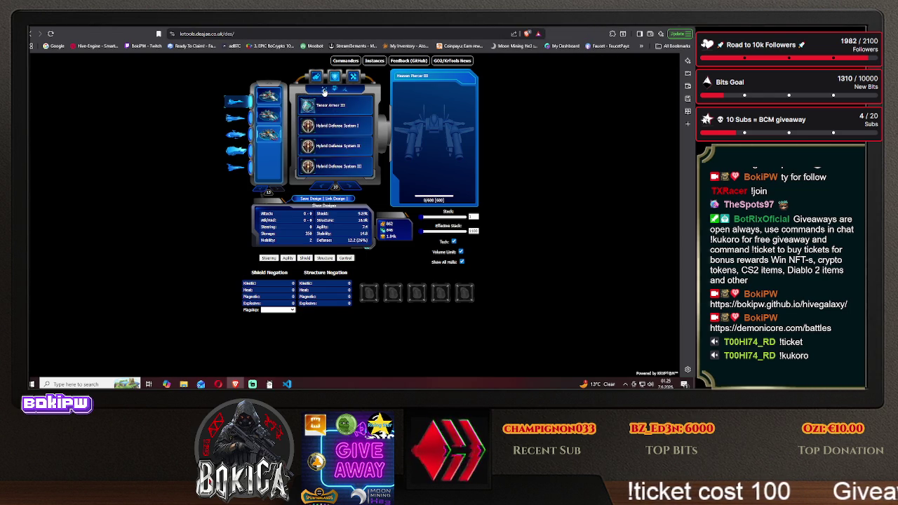
pyautogui.moveTo(321, 137)
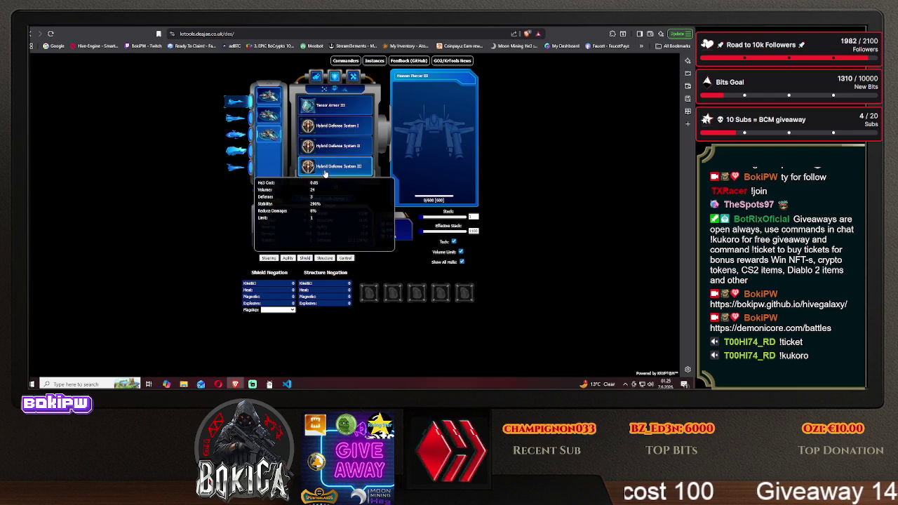
pyautogui.click(543, 27)
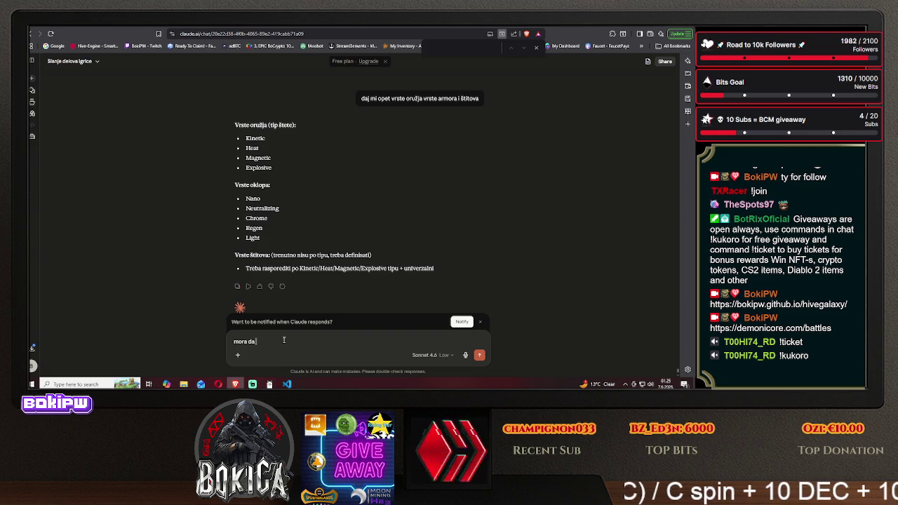
# Ask Claude 'da li treba da ima planetary weapon i defence' and begin a PvP follow-up.
pyautogui.press('BackSpace')
pyautogui.press('BackSpace')
pyautogui.press('BackSpace')
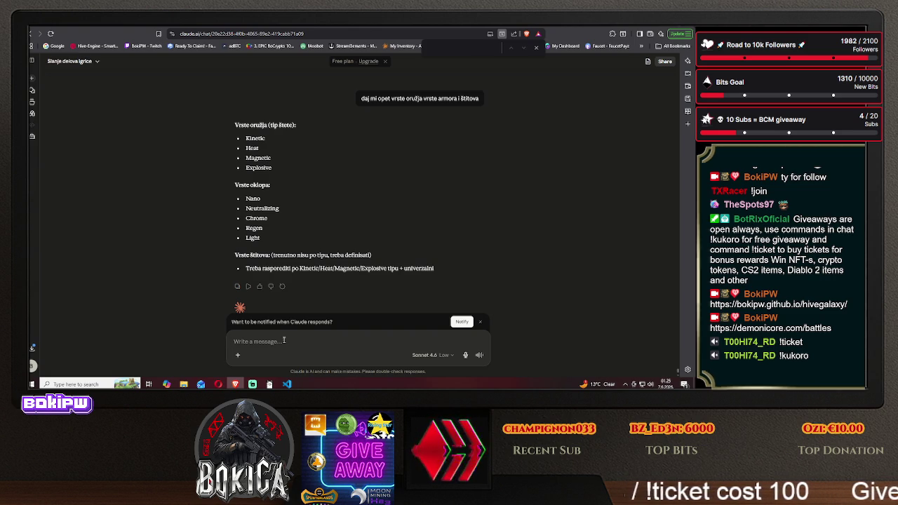
pyautogui.write('da li treba da ima plane')
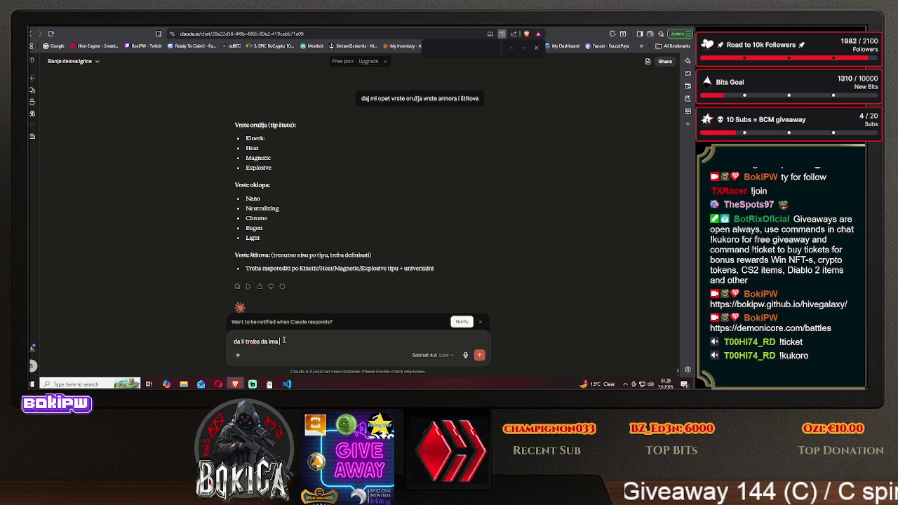
pyautogui.write('t')
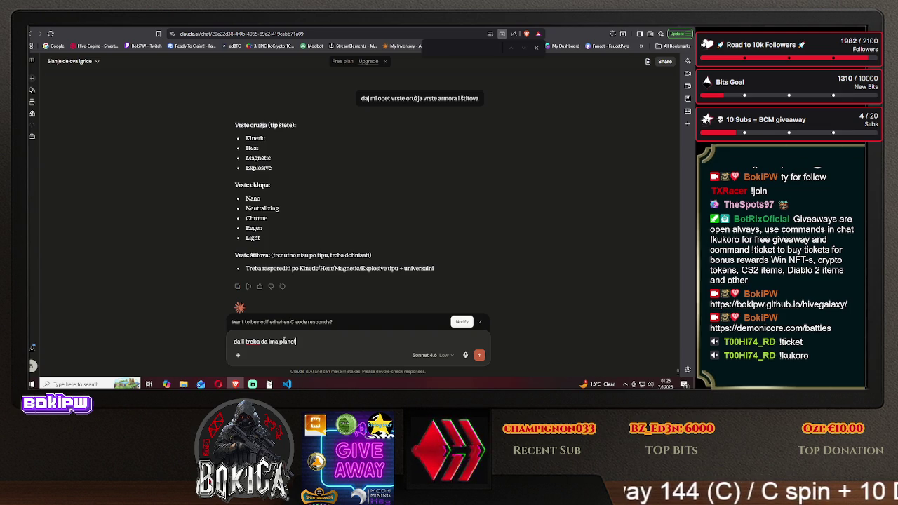
pyautogui.write('ary wea')
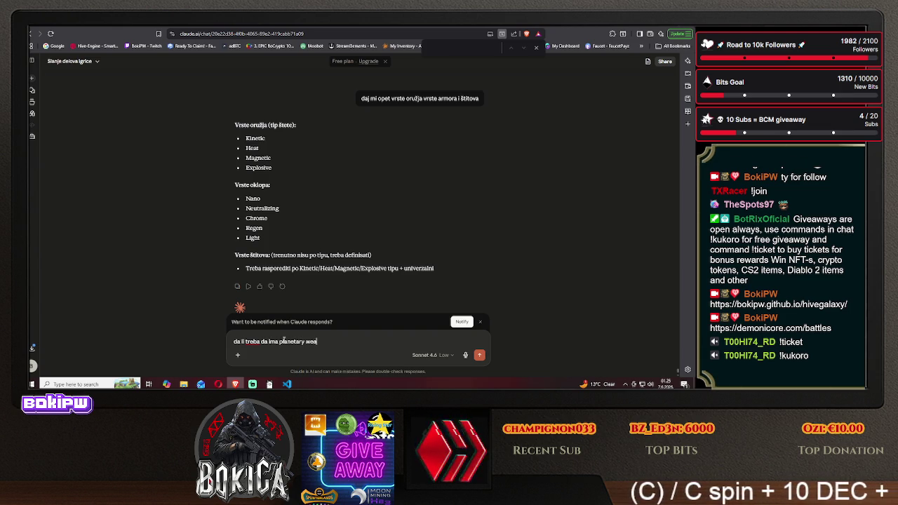
pyautogui.write('pon i defence')
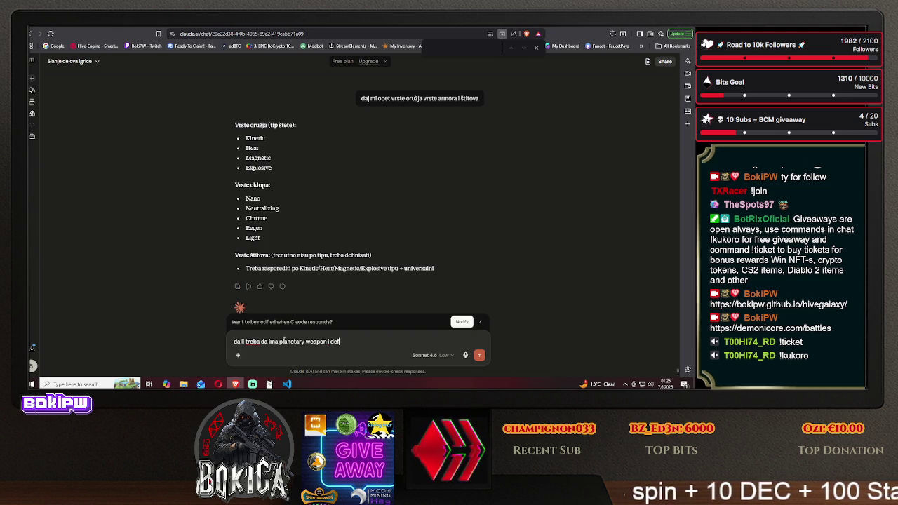
pyautogui.press('Return')
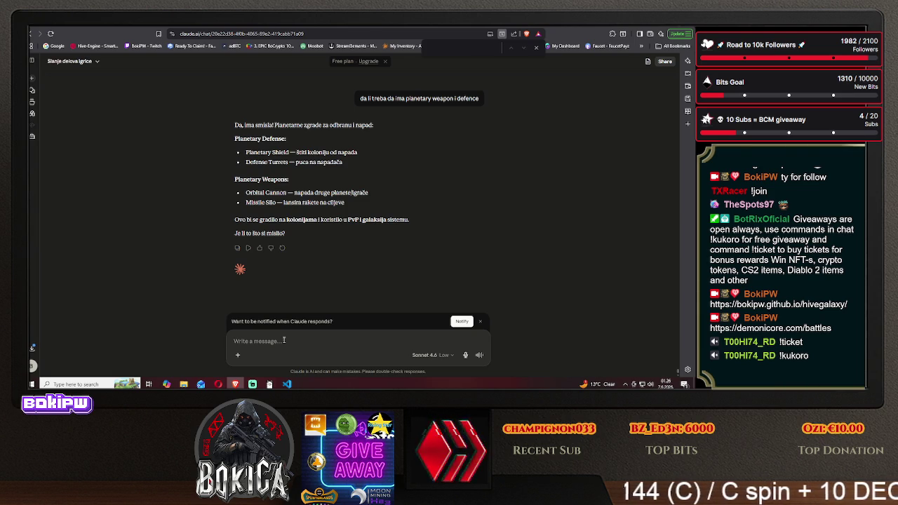
pyautogui.write('po')
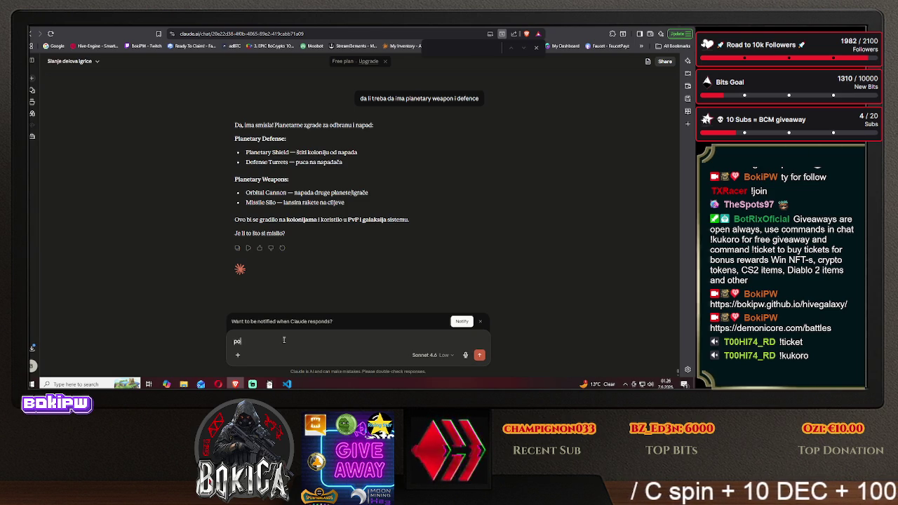
pyautogui.write('što je igra ')
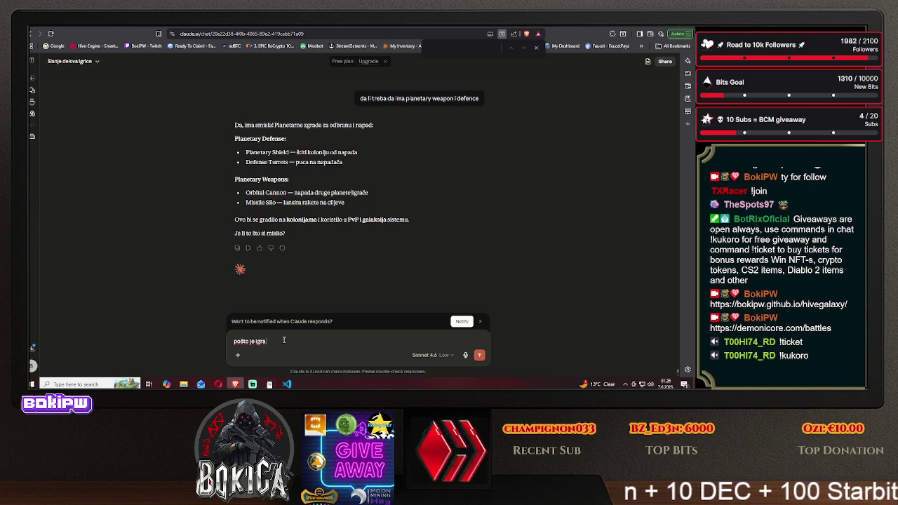
pyautogui.write('pvp i pvp i p')
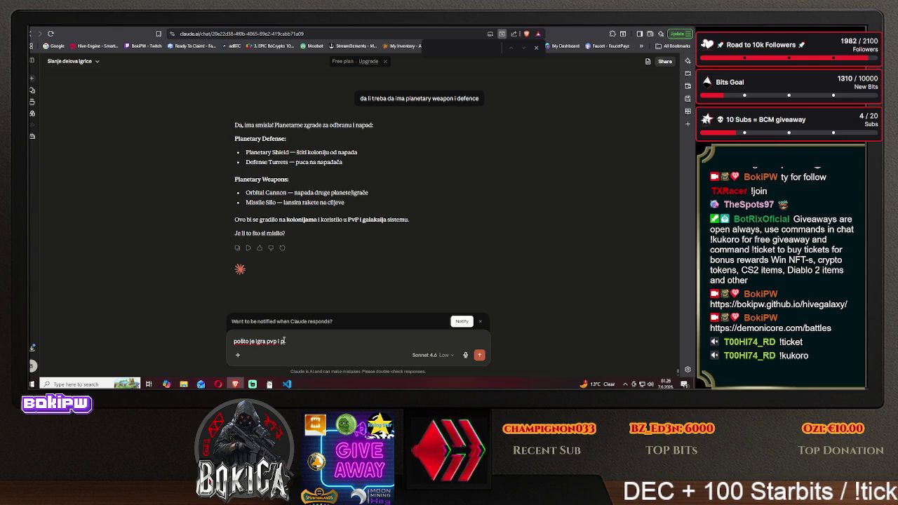
pyautogui.write(' kad nap')
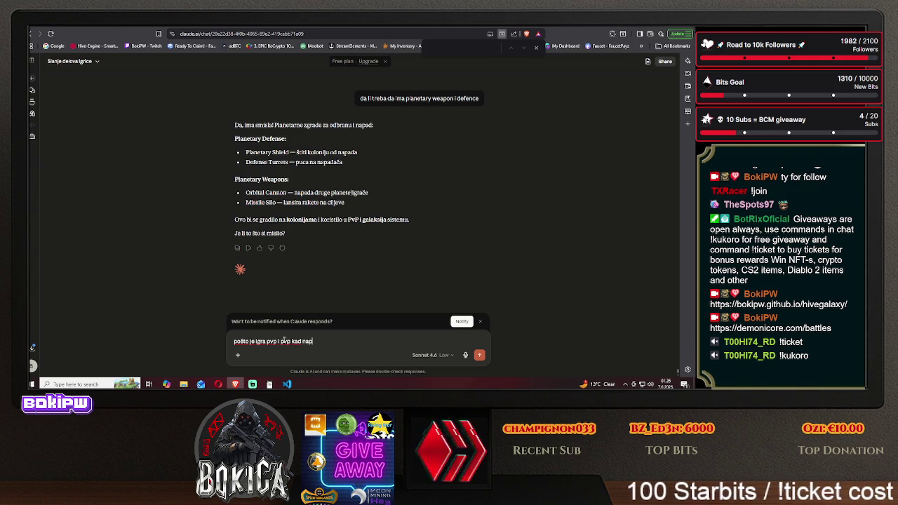
pyautogui.write('ada neko ')
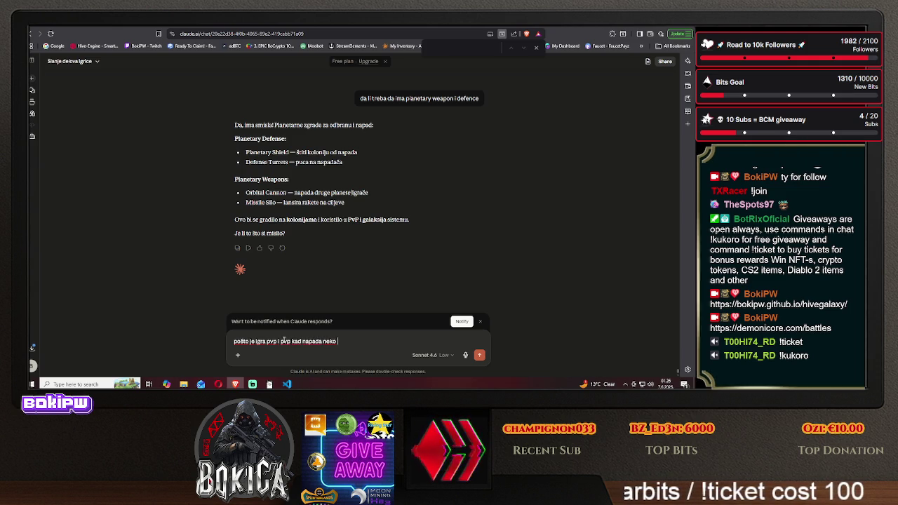
pyautogui.write('nego')
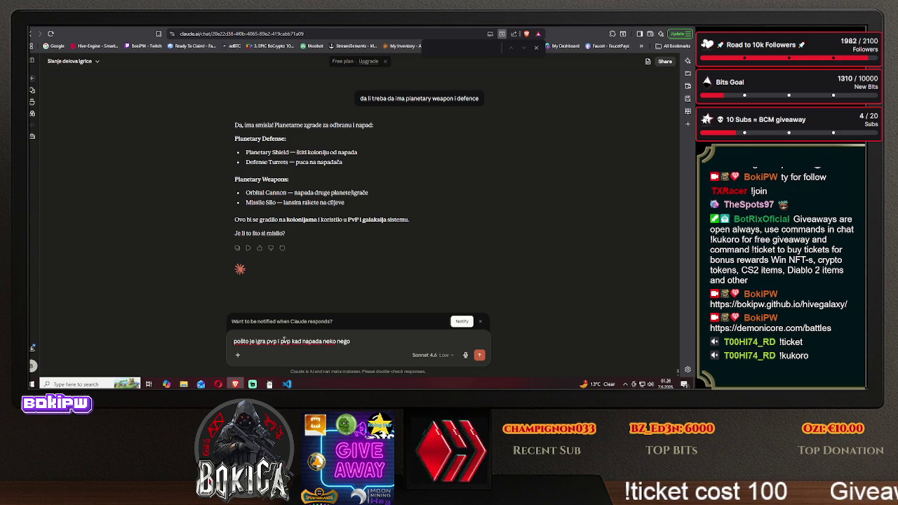
# Send the point that PvP planets need defence and offence, then draft a question about bases without ships.
pyautogui.press('BackSpace')
pyautogui.press('BackSpace')
pyautogui.write('koga')
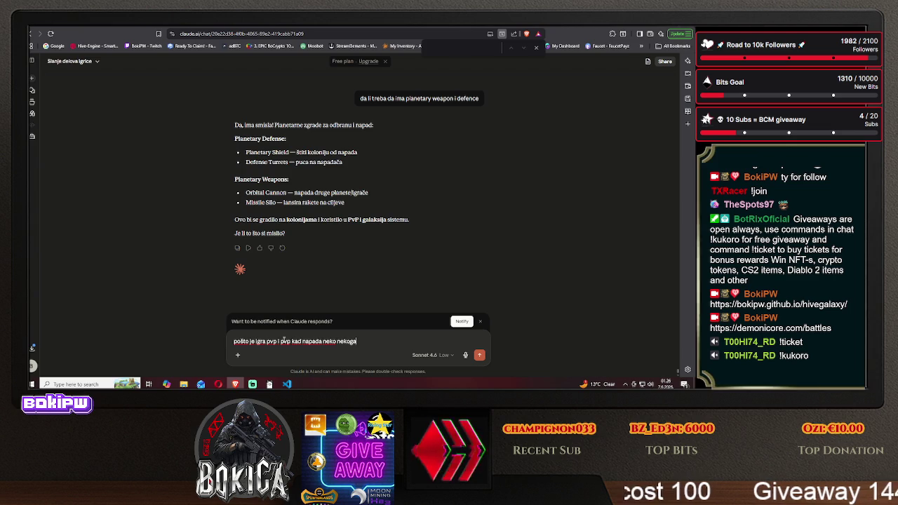
pyautogui.write(', ')
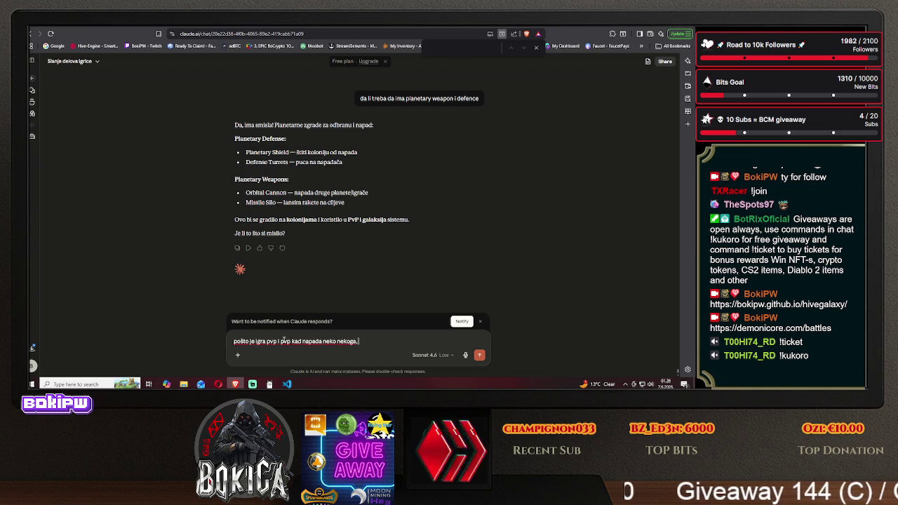
pyautogui.write('treba da ima defenc')
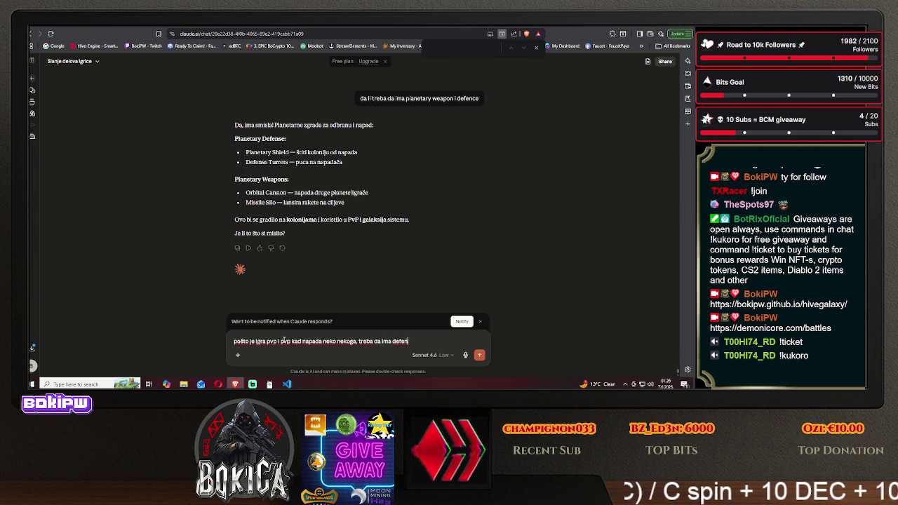
pyautogui.write('e i off')
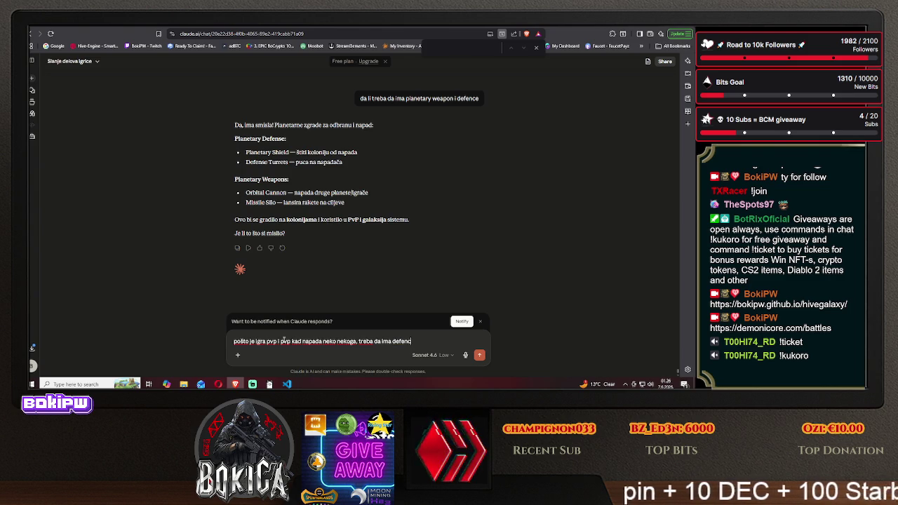
pyautogui.write('ence')
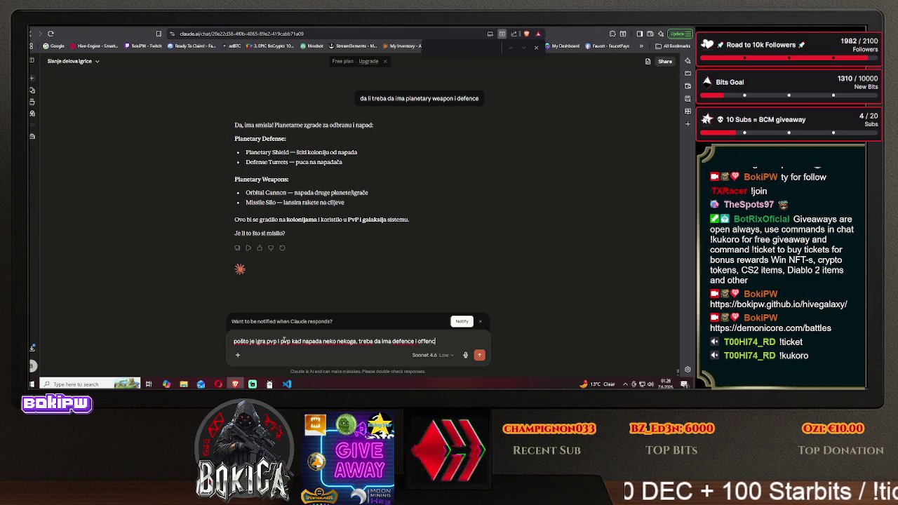
pyautogui.press('Return')
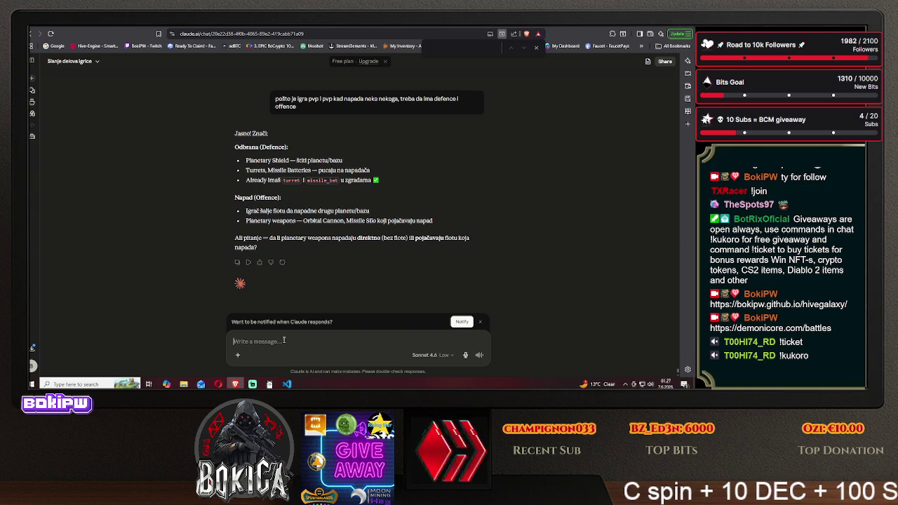
pyautogui.write('pa ako igrač nema brodova u ba')
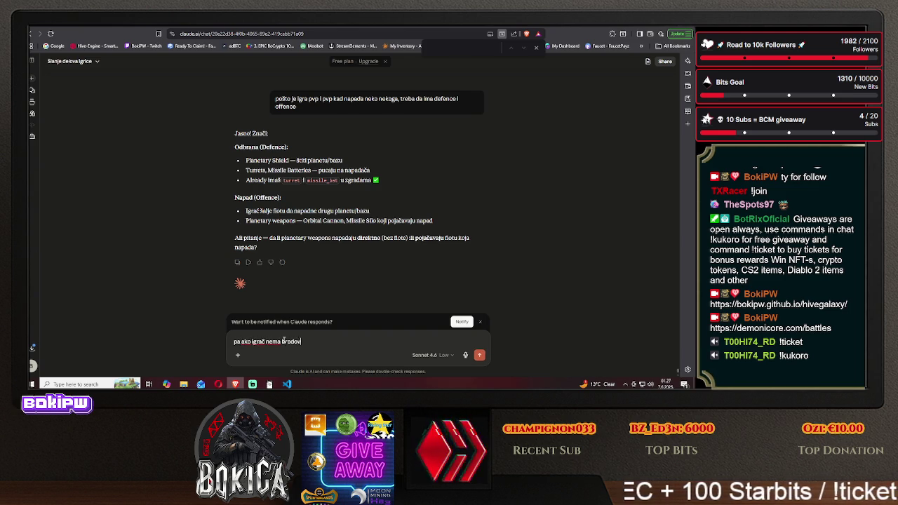
pyautogui.write('z')
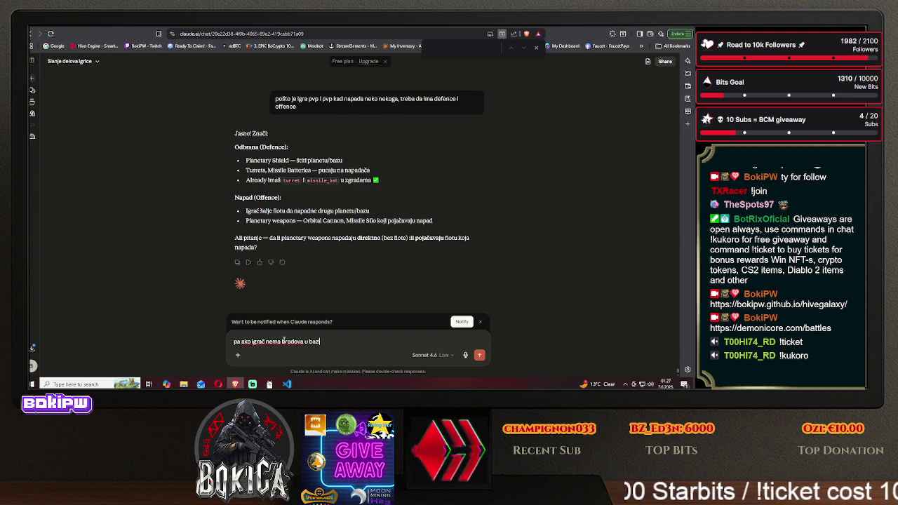
pyautogui.write('i, a ima ')
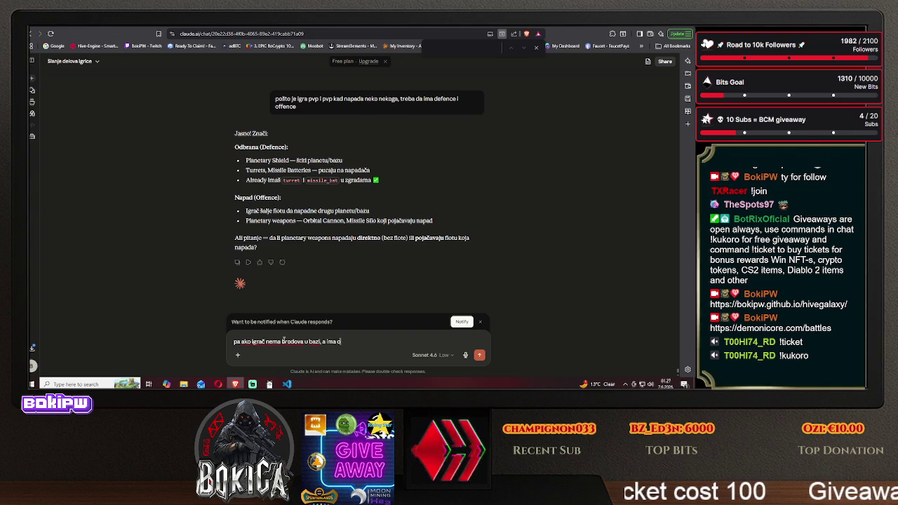
pyautogui.write('odbranu z')
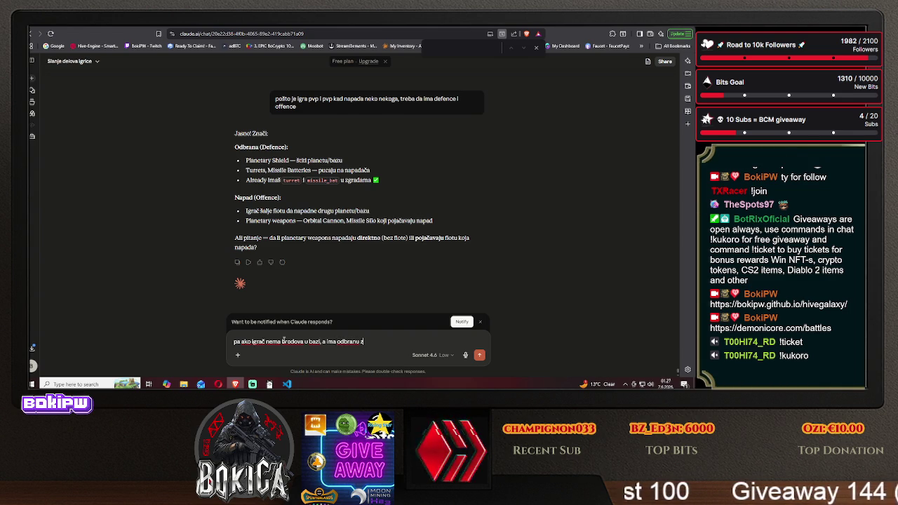
pyautogui.press('BackSpace')
pyautogui.press('BackSpace')
pyautogui.write(' ra')
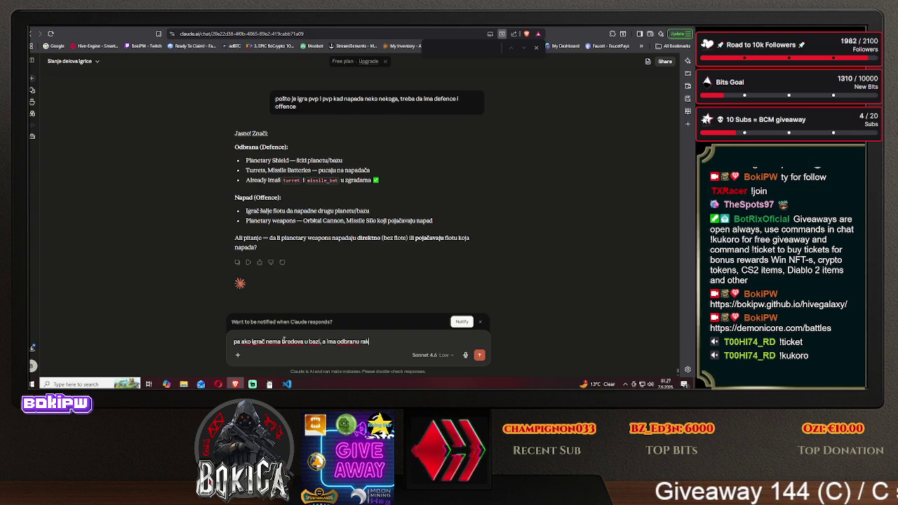
pyautogui.write('keta')
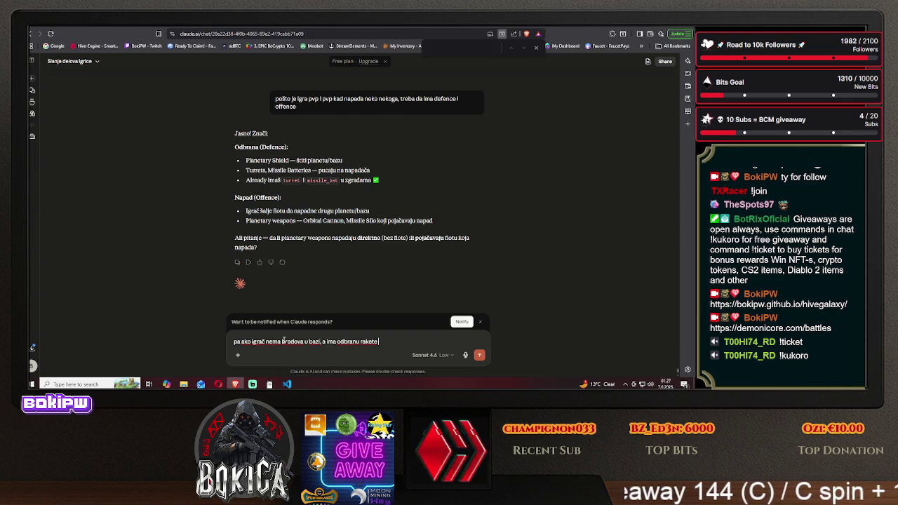